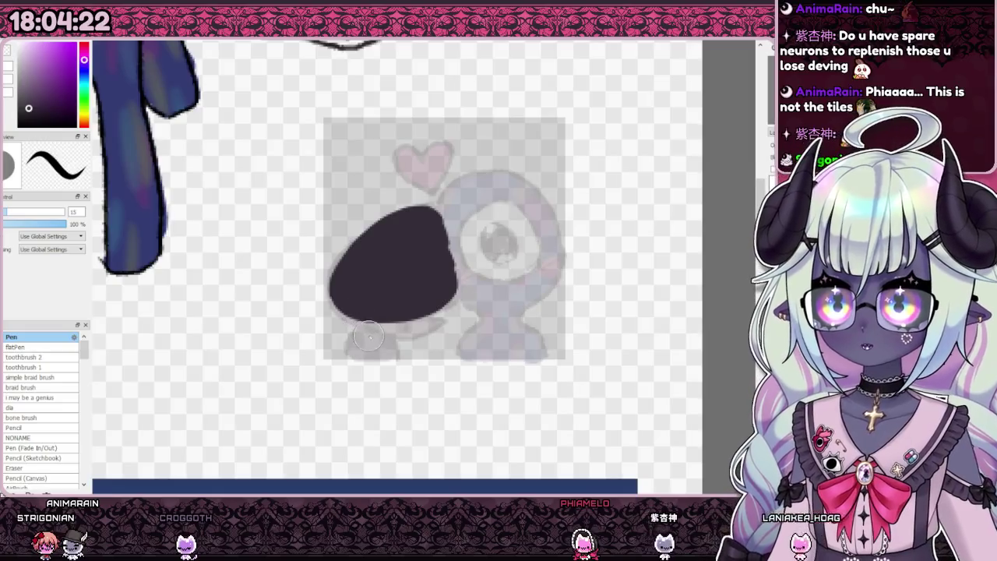
# Paint the dark blob's lower bump, fill the gap, and extend a dark arm.
pyautogui.moveTo(368, 326); pyautogui.dragTo(372, 333)
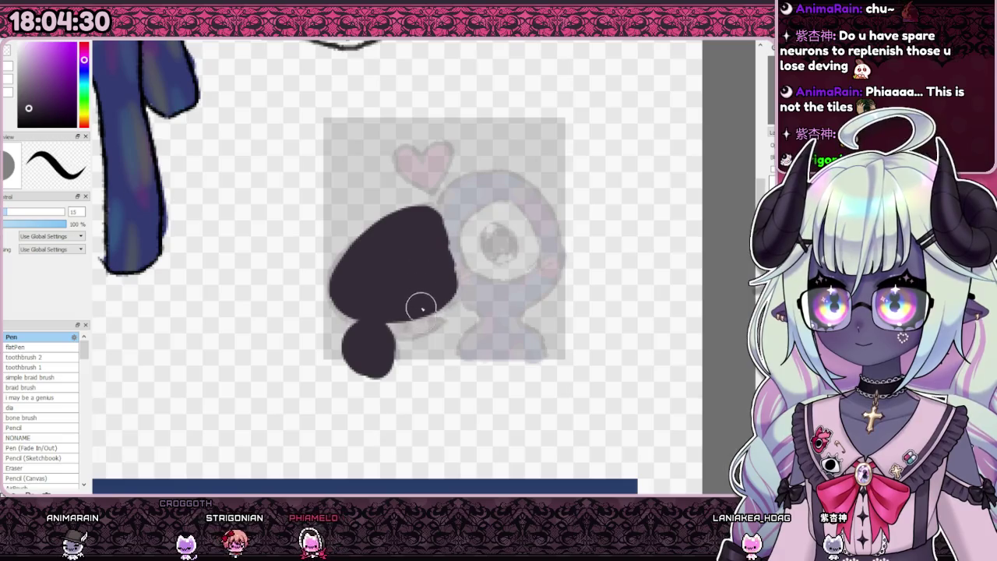
pyautogui.moveTo(442, 320); pyautogui.dragTo(389, 338)
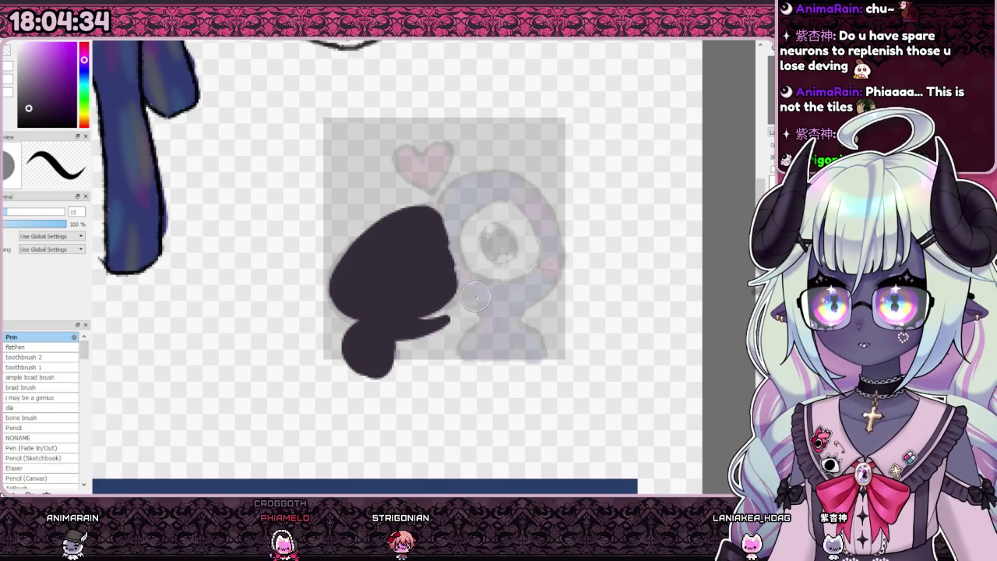
pyautogui.scroll(-4, 390, 314)
pyautogui.scroll(2, 419, 298)
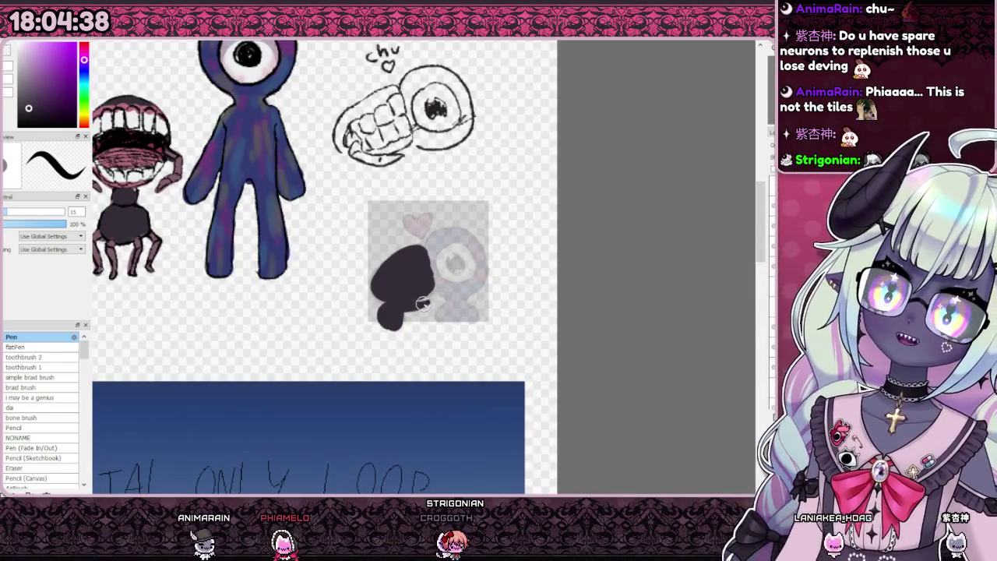
pyautogui.scroll(1, 226, 138)
pyautogui.scroll(1, 226, 138)
pyautogui.scroll(2, 225, 138)
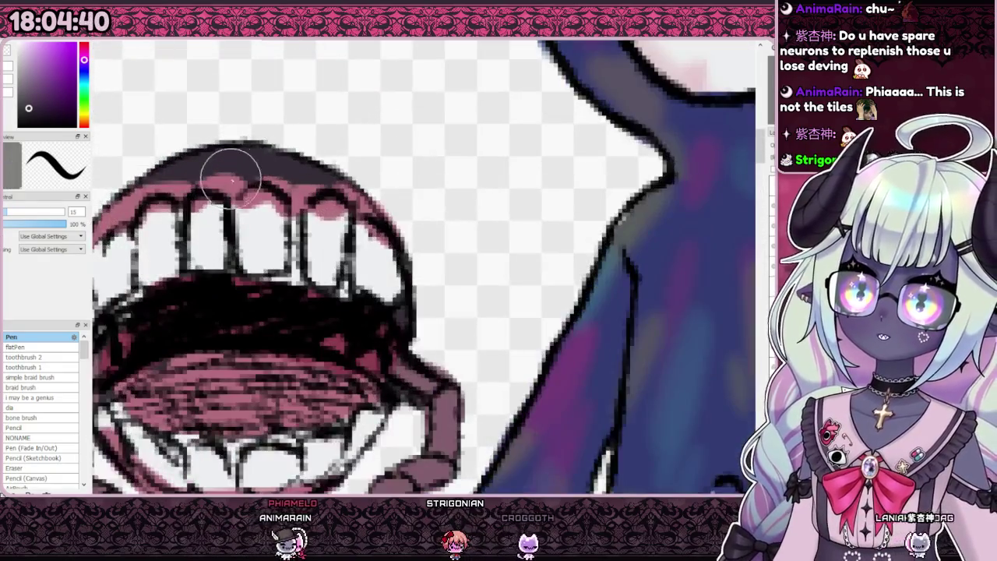
pyautogui.scroll(-4, 452, 332)
pyautogui.scroll(1, 452, 333)
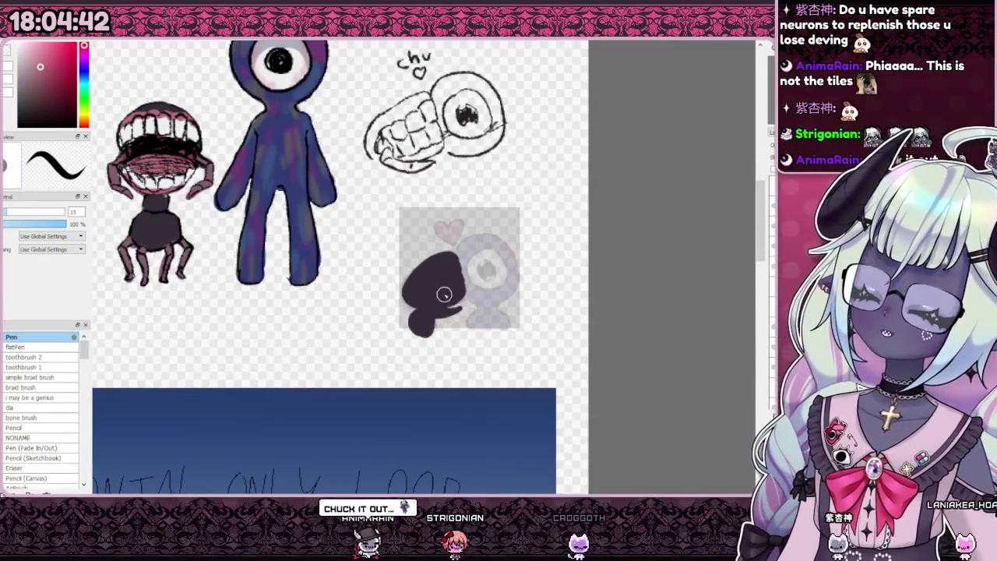
pyautogui.scroll(2, 468, 285)
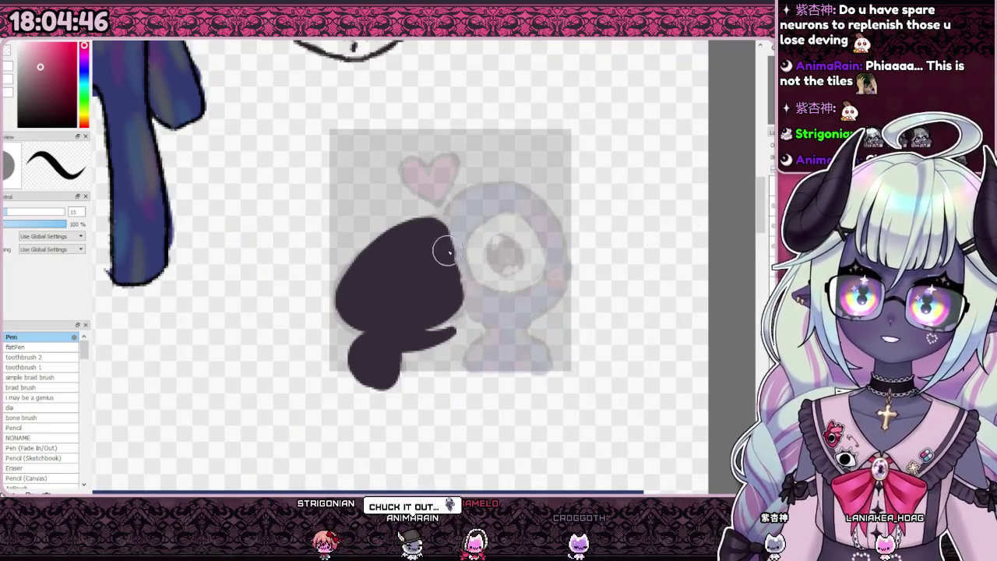
# Paint pink gums across the blob's top and set the brush size to 5.
pyautogui.moveTo(448, 236); pyautogui.dragTo(425, 250)
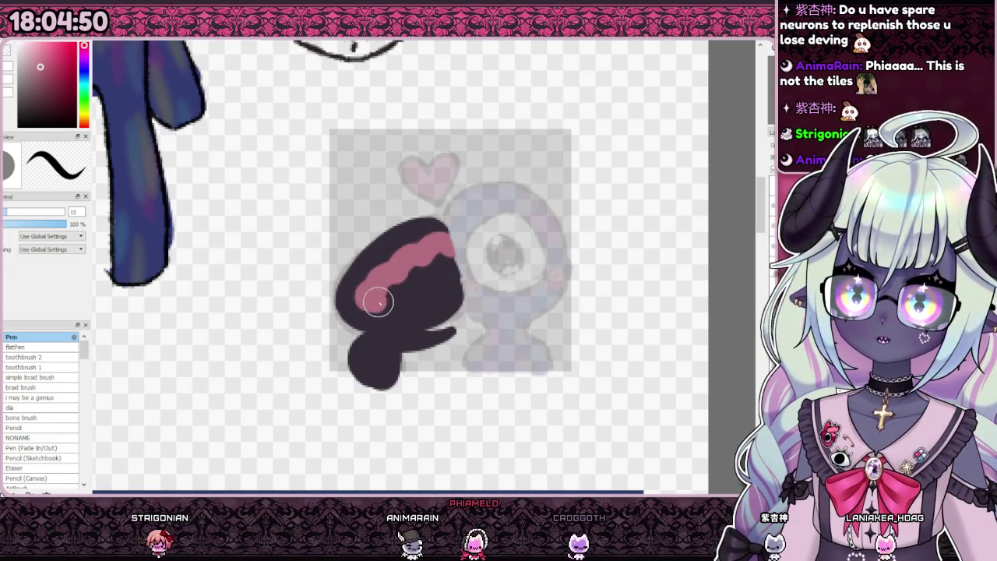
pyautogui.moveTo(384, 305); pyautogui.dragTo(403, 301)
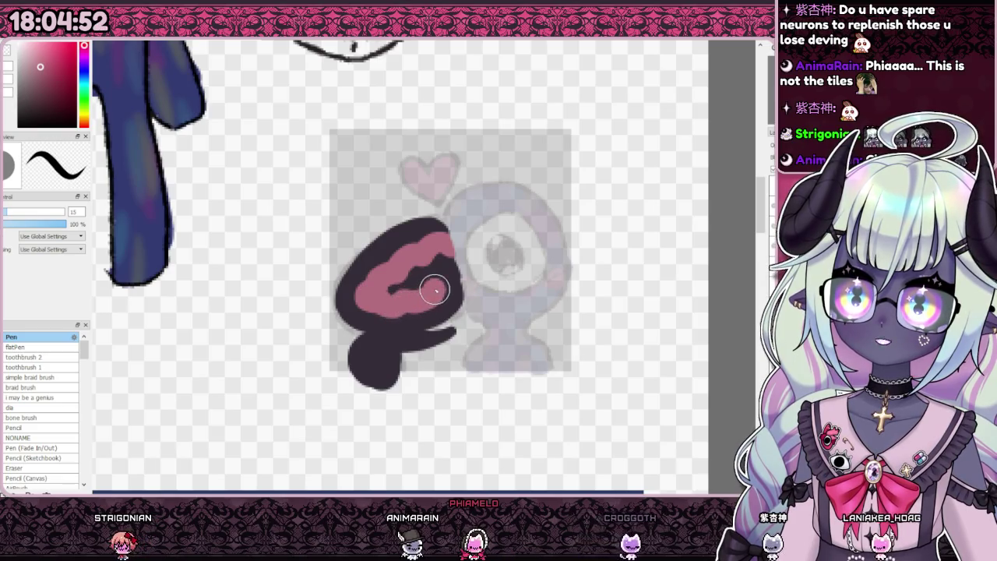
pyautogui.moveTo(460, 274); pyautogui.dragTo(392, 289)
pyautogui.scroll(-3, 467, 257)
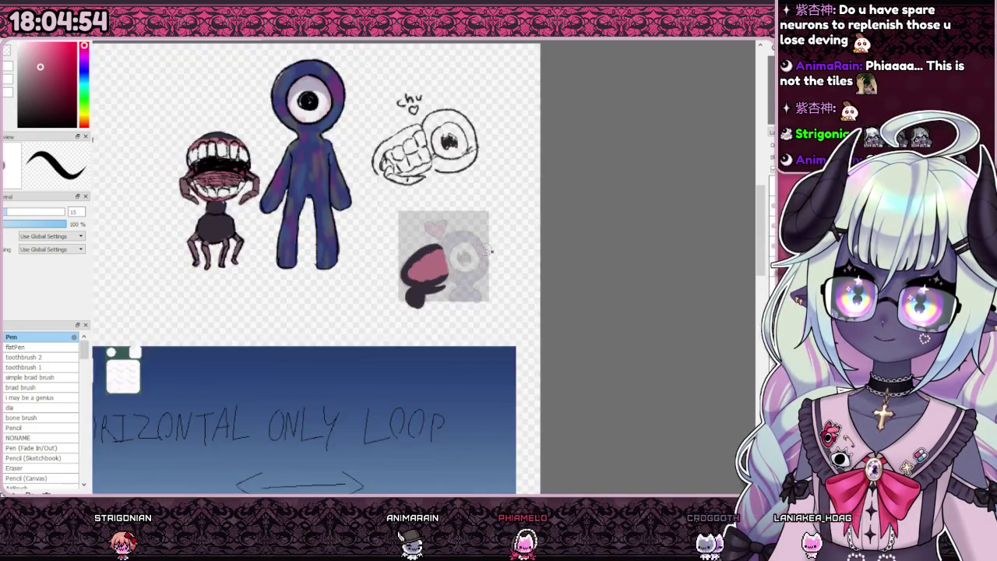
pyautogui.scroll(1, 485, 258)
pyautogui.scroll(1, 485, 257)
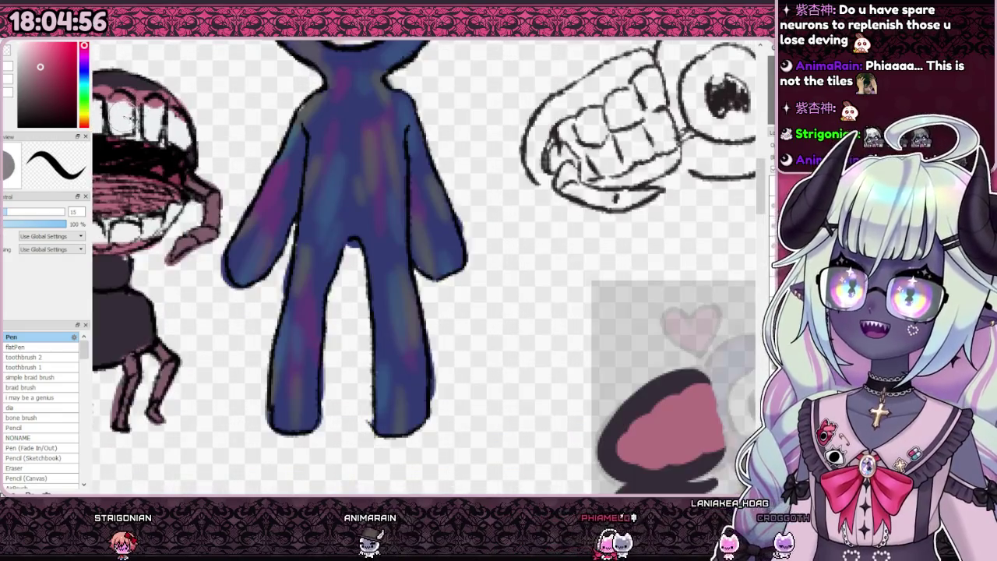
pyautogui.scroll(-2, 276, 207)
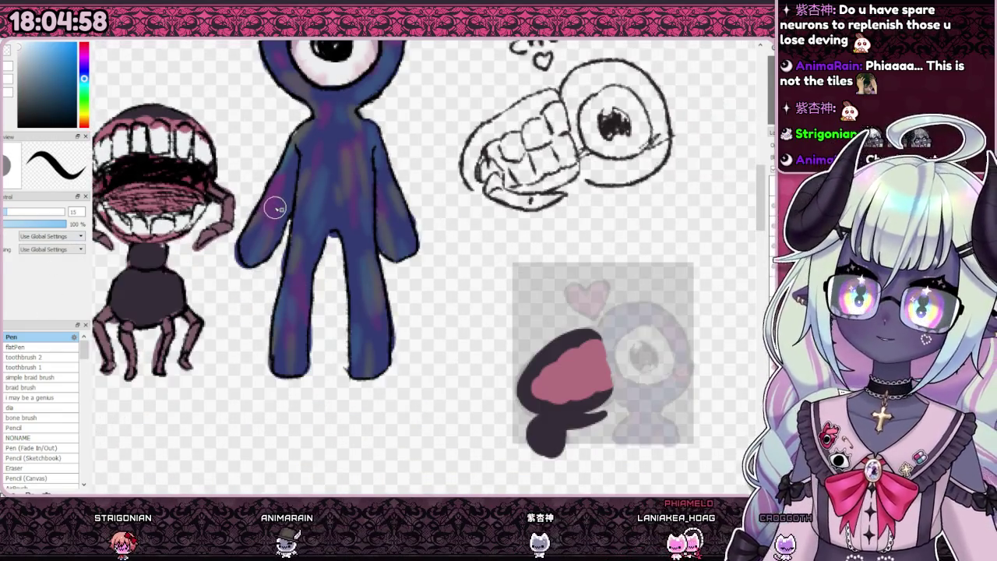
pyautogui.scroll(3, 427, 336)
pyautogui.doubleClick(74, 212)
pyautogui.write('5')
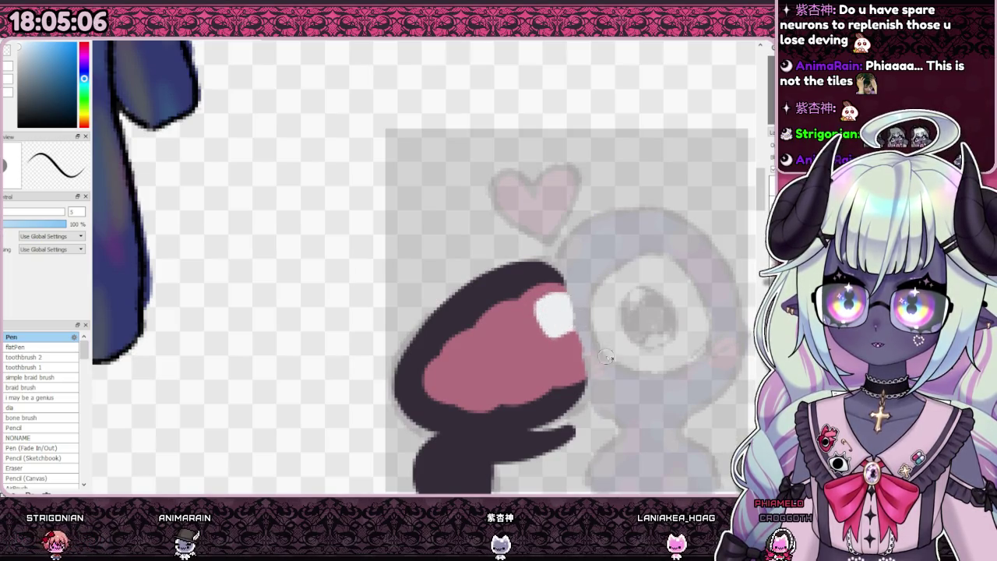
# Paint a row of white teeth across the pink mouth.
pyautogui.moveTo(582, 361); pyautogui.dragTo(559, 370)
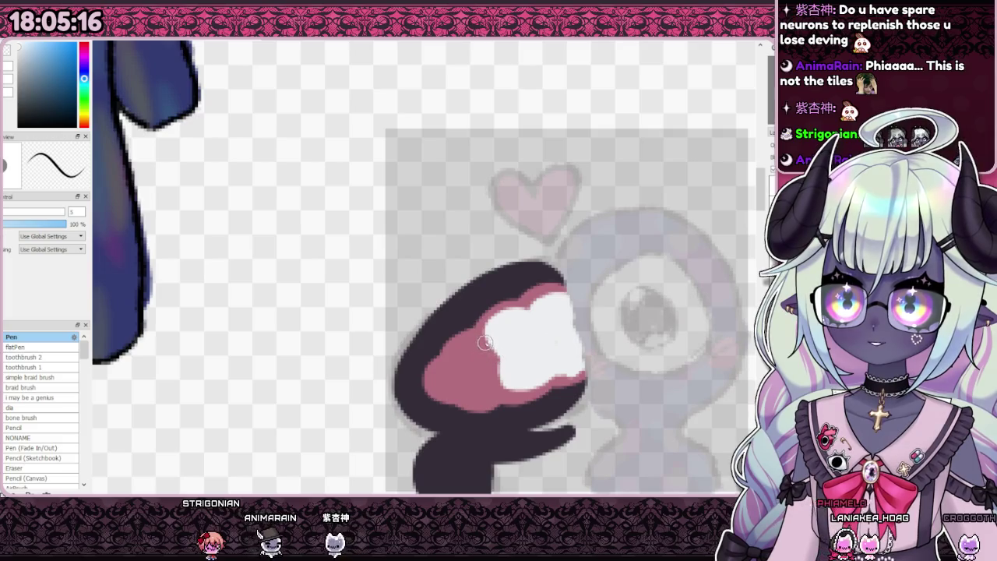
pyautogui.moveTo(485, 342); pyautogui.dragTo(464, 361)
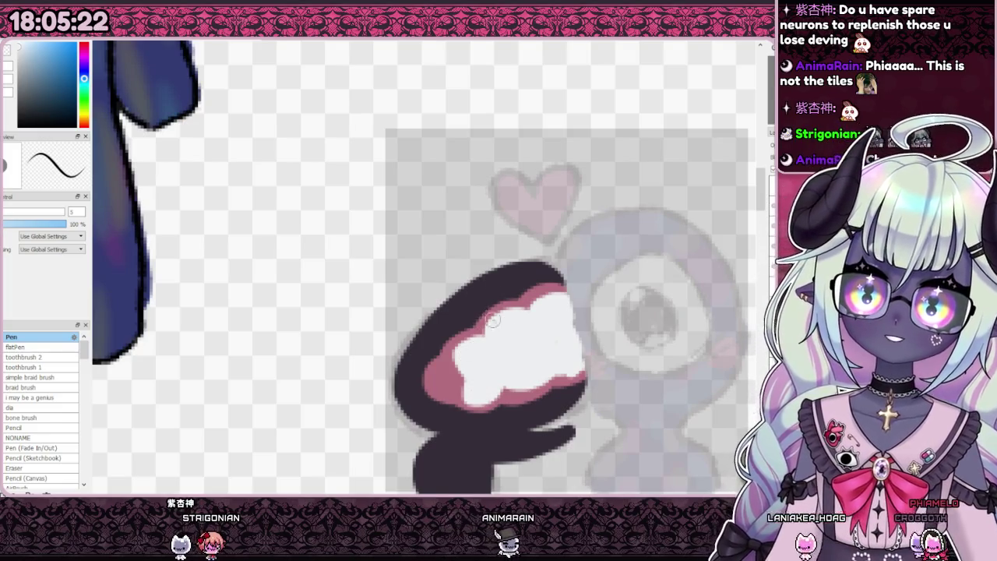
pyautogui.scroll(-5, 493, 329)
pyautogui.scroll(3, 499, 333)
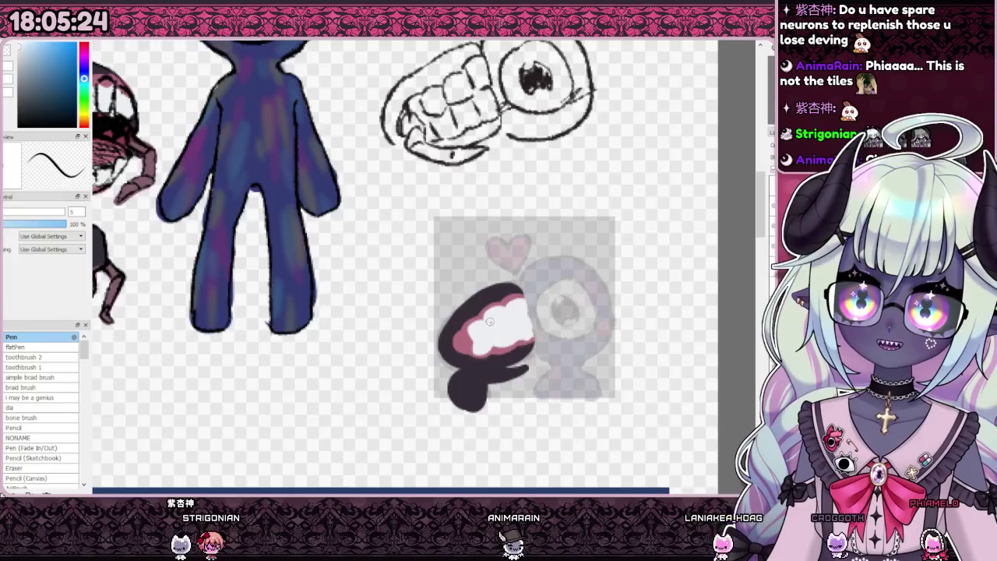
pyautogui.scroll(2, 510, 338)
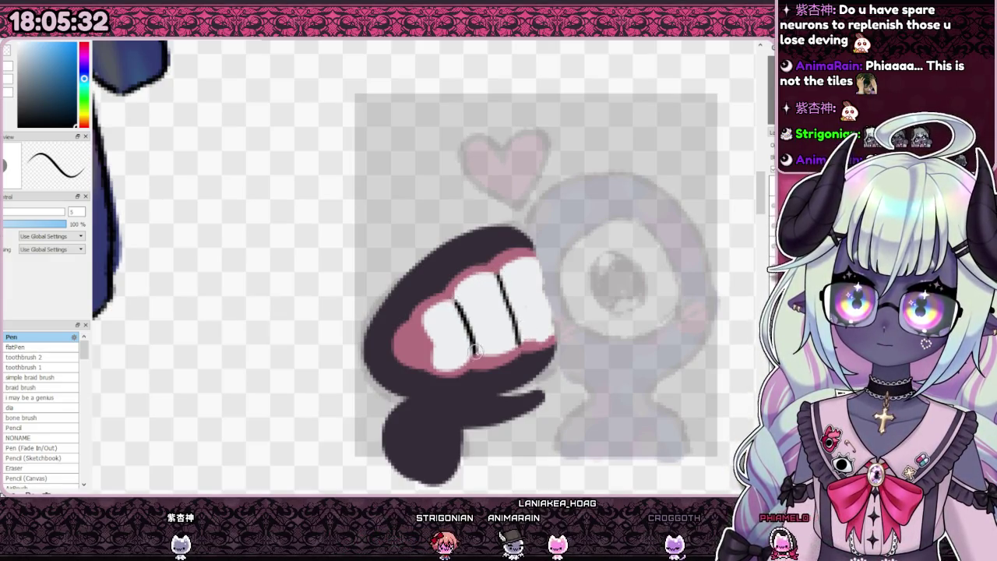
# Draw black lines between the white teeth to separate them.
pyautogui.moveTo(543, 299); pyautogui.dragTo(431, 344)
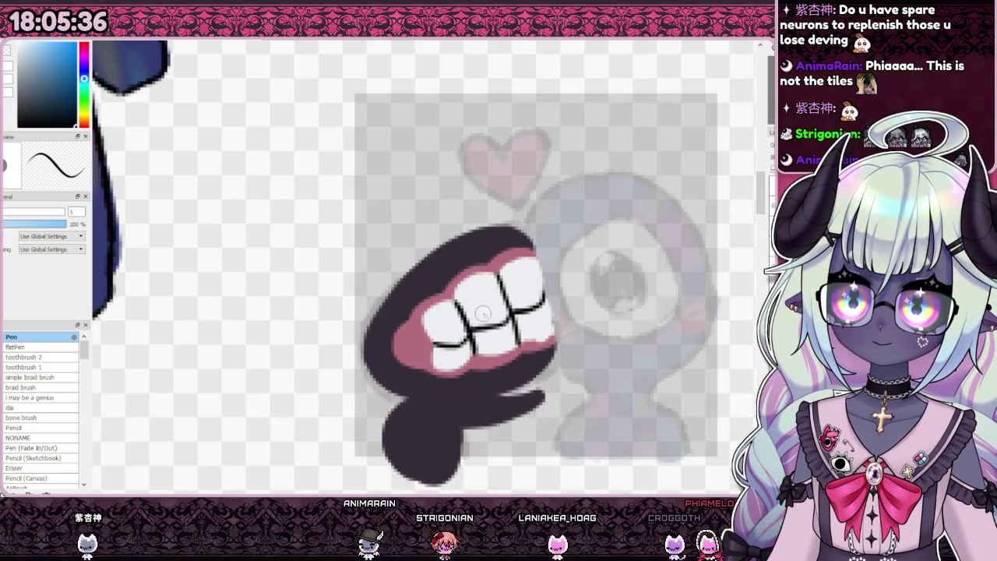
pyautogui.scroll(-5, 482, 314)
pyautogui.scroll(-1, 482, 313)
pyautogui.scroll(1, 482, 313)
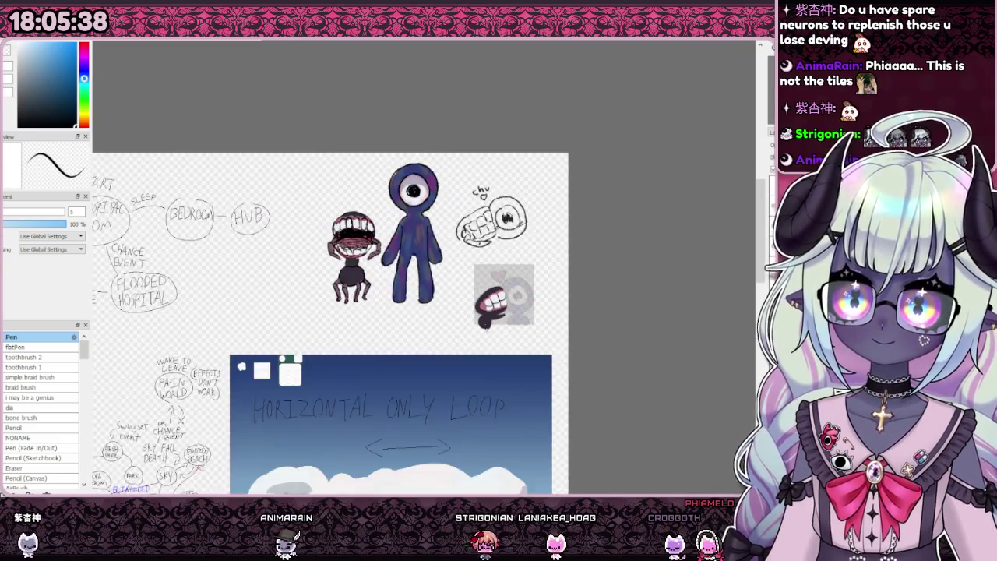
# Eyedrop the gums' pink as the current paint colour.
pyautogui.scroll(3, 485, 326)
pyautogui.scroll(4, 448, 353)
pyautogui.keyDown('alt'); pyautogui.click(401, 309); pyautogui.keyUp('alt')
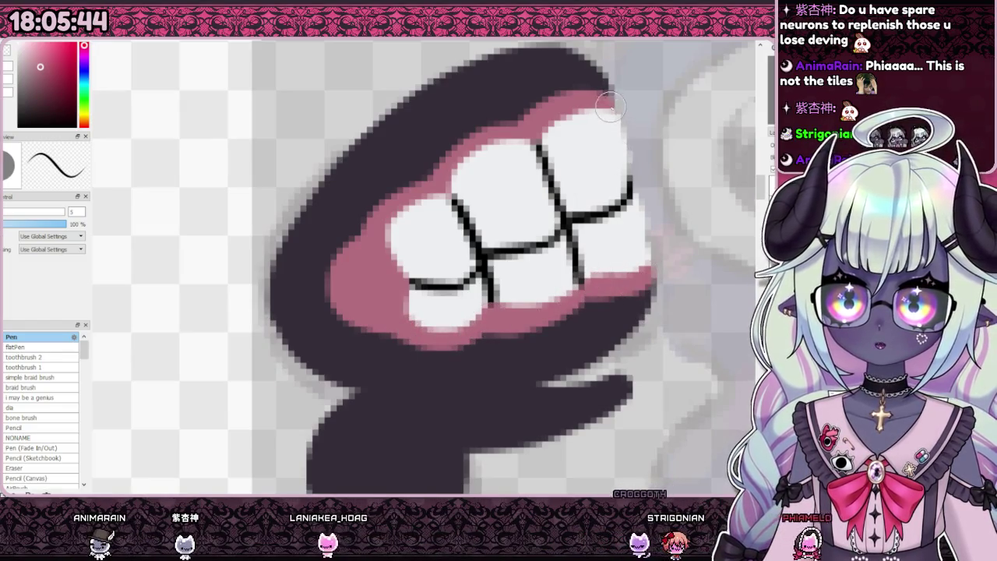
pyautogui.scroll(-3, 624, 290)
pyautogui.scroll(-3, 623, 290)
pyautogui.scroll(2, 390, 207)
# Toggle the mouth drawing off and on twice to compare it with the reference.
pyautogui.hotkey('ctrl', 'z')
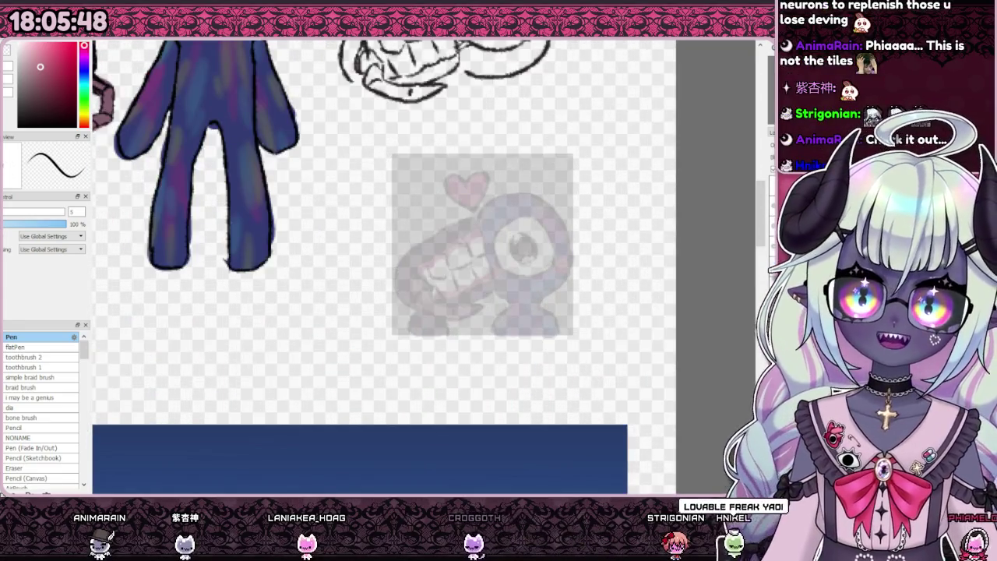
pyautogui.hotkey('ctrl', 'y')
pyautogui.hotkey('ctrl', 'z')
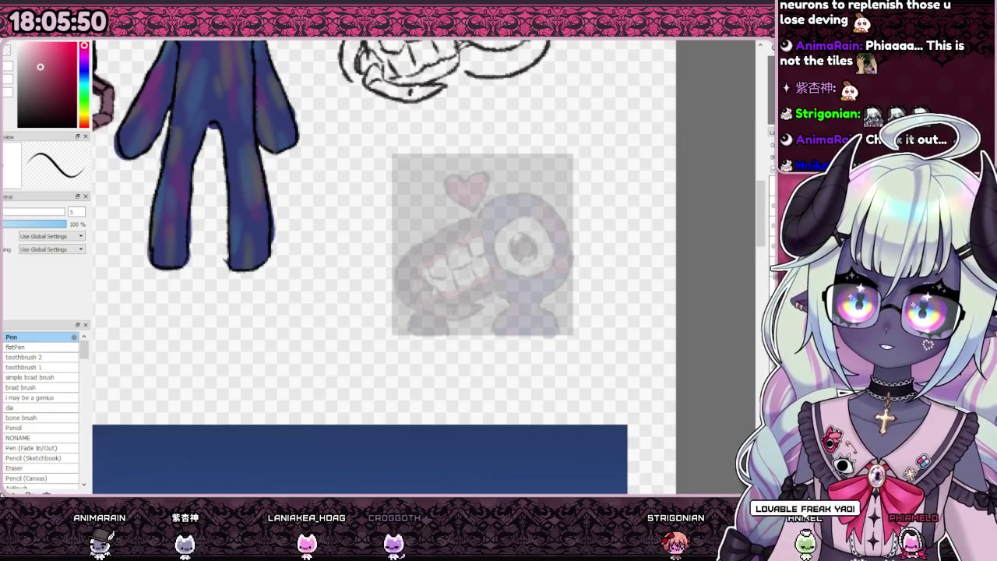
pyautogui.hotkey('ctrl', 'y')
pyautogui.scroll(-2, 184, 186)
pyautogui.scroll(3, 184, 185)
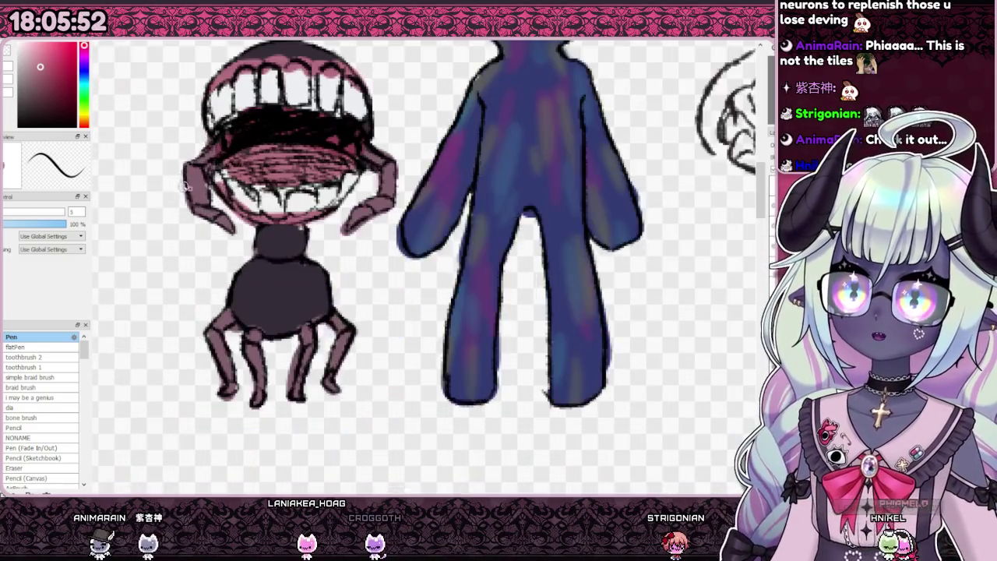
pyautogui.scroll(-3, 199, 187)
pyautogui.scroll(3, 445, 231)
pyautogui.scroll(2, 445, 232)
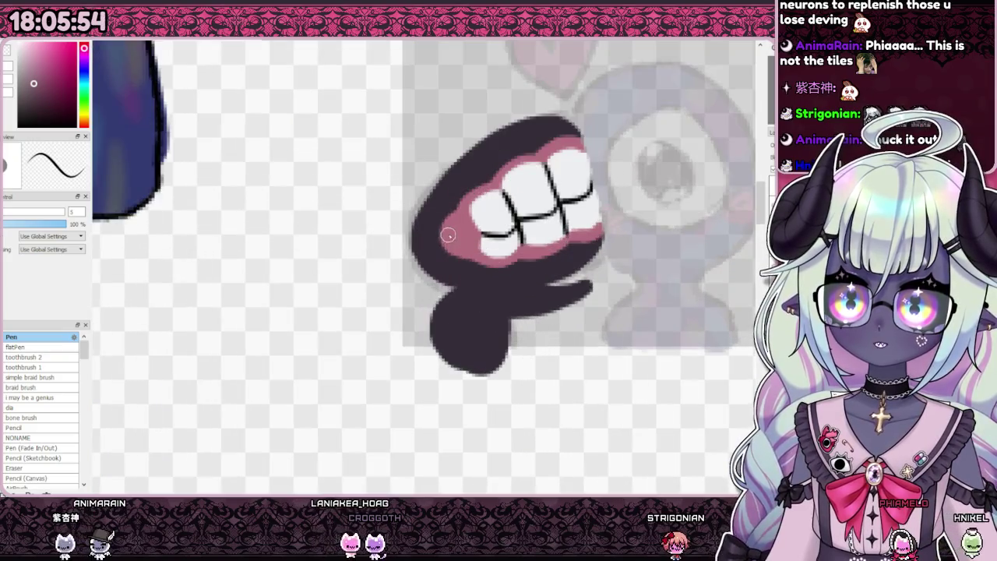
# Paint a mauve tongue patch and lower lip along the mouth's bottom.
pyautogui.moveTo(445, 231); pyautogui.dragTo(458, 257)
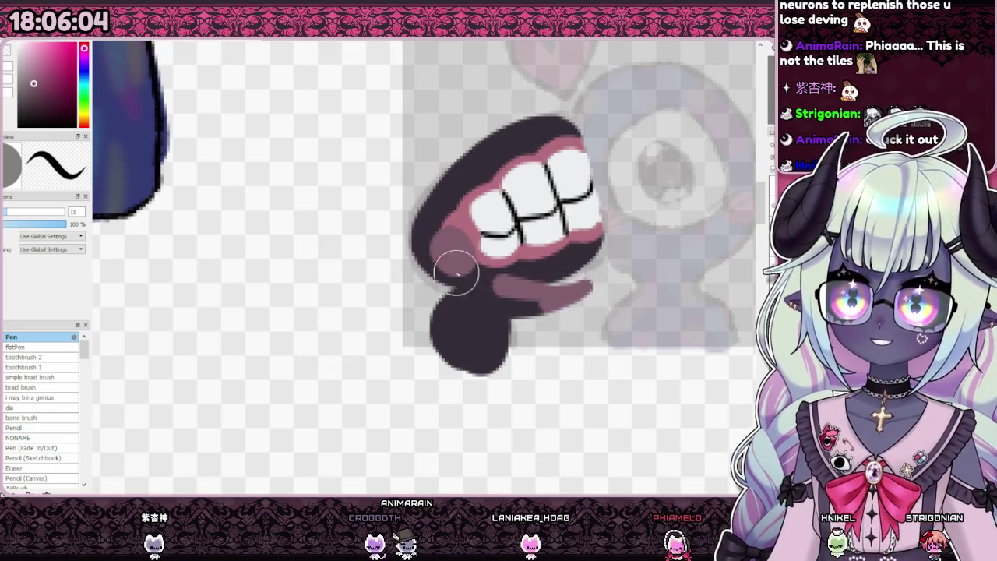
pyautogui.moveTo(566, 294)
pyautogui.mouseDown()
pyautogui.moveTo(437, 259)
pyautogui.moveTo(541, 291)
pyautogui.moveTo(457, 272)
pyautogui.mouseUp()
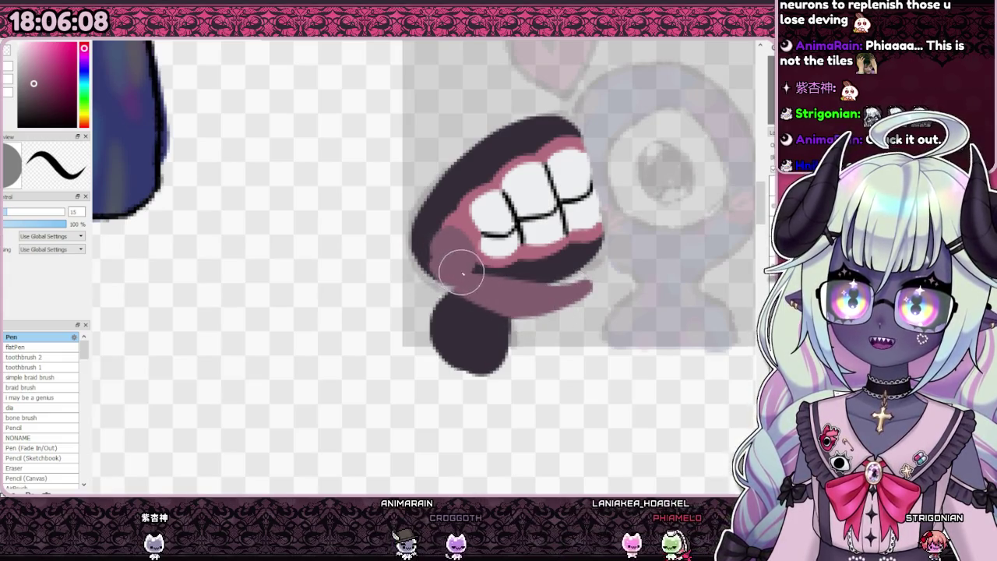
pyautogui.moveTo(519, 294); pyautogui.dragTo(475, 283)
pyautogui.moveTo(544, 320)
pyautogui.mouseDown()
pyautogui.moveTo(456, 272)
pyautogui.moveTo(481, 285)
pyautogui.mouseUp()
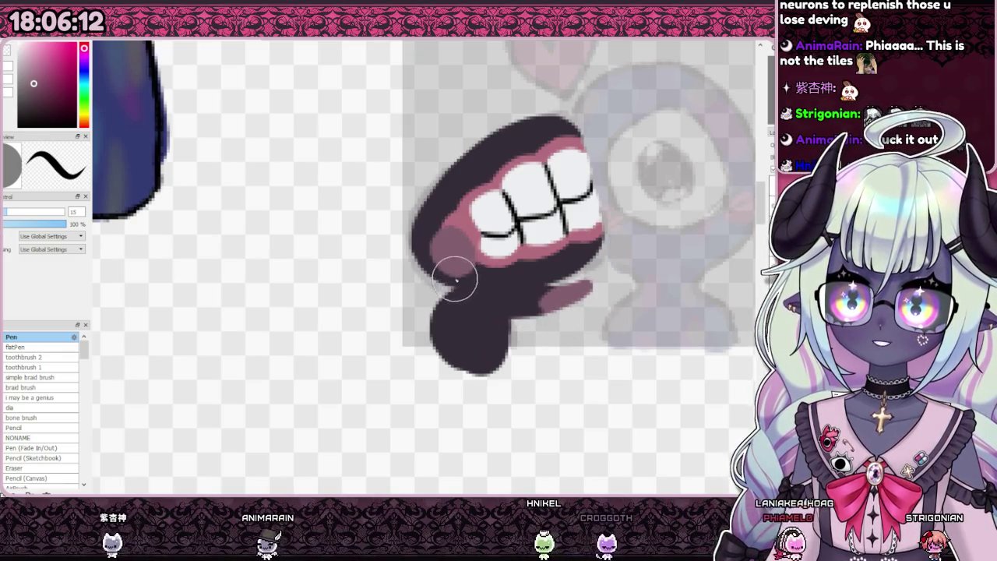
# Undo the two dark strokes under the teeth and zoom out to check the tongue.
pyautogui.hotkey('ctrl', 'z')
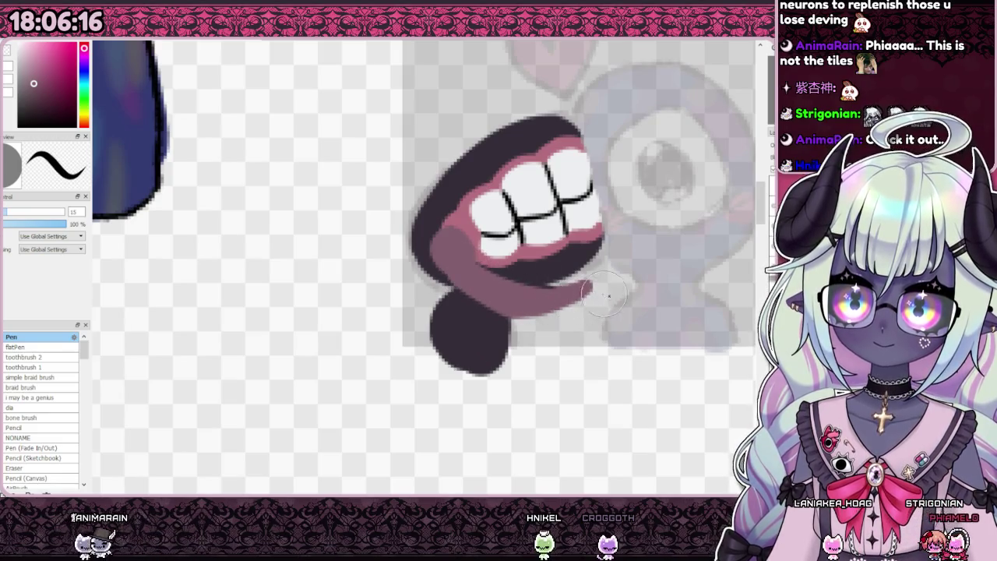
pyautogui.hotkey('ctrl', 'z')
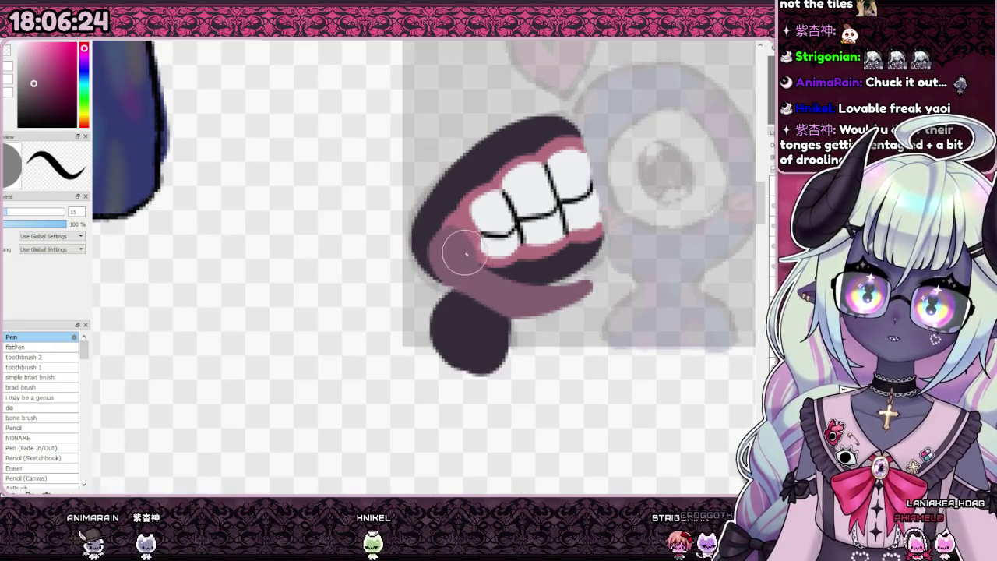
pyautogui.scroll(-5, 530, 265)
pyautogui.scroll(-2, 385, 270)
pyautogui.scroll(2, 385, 269)
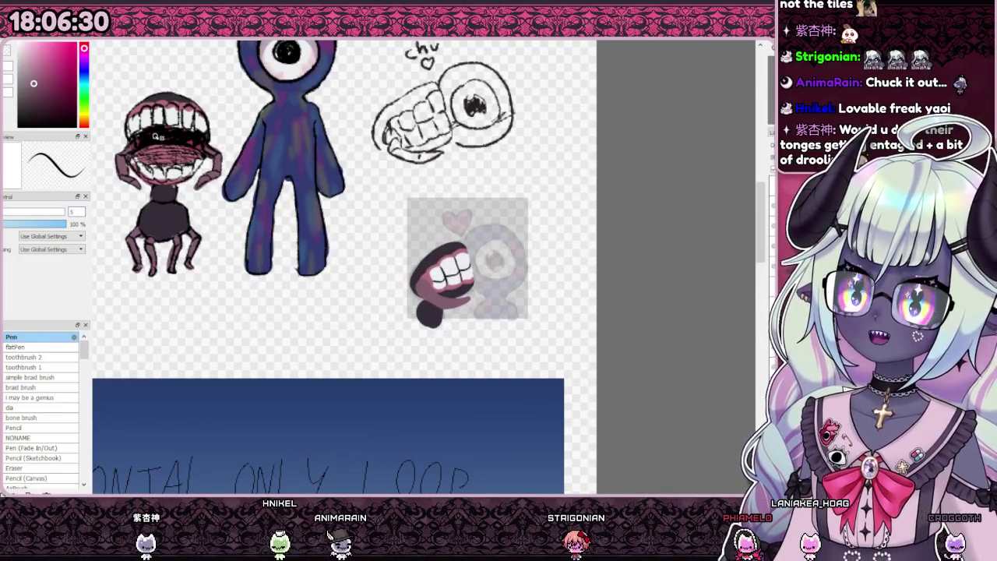
pyautogui.scroll(3, 157, 139)
pyautogui.scroll(-3, 157, 138)
pyautogui.scroll(-2, 312, 234)
pyautogui.scroll(4, 466, 330)
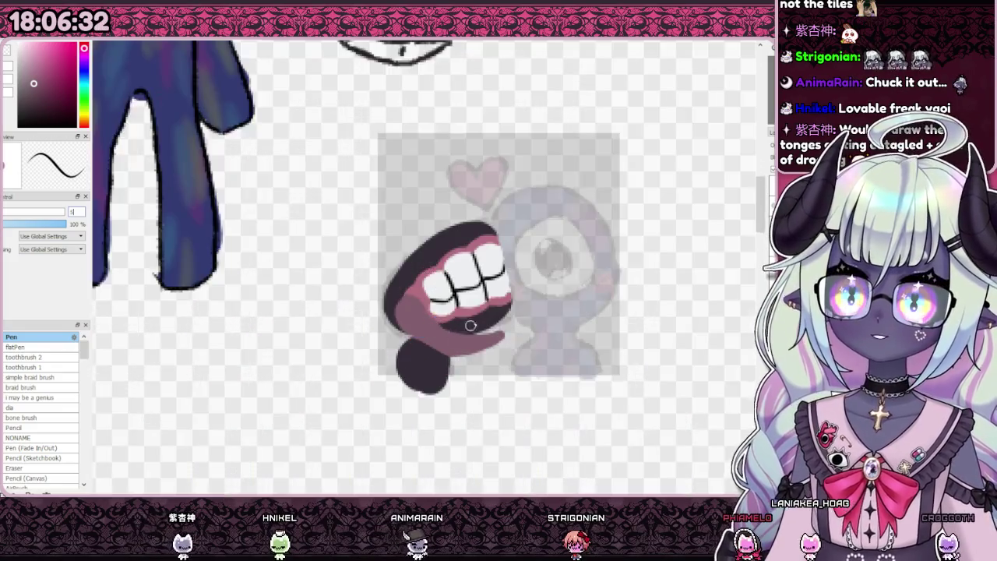
pyautogui.scroll(2, 513, 292)
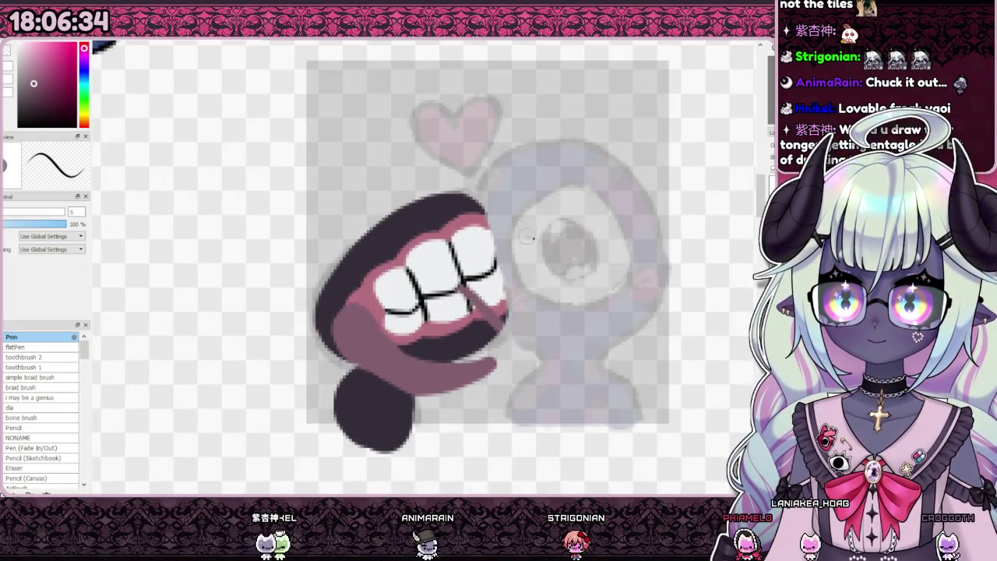
pyautogui.scroll(-1, 418, 294)
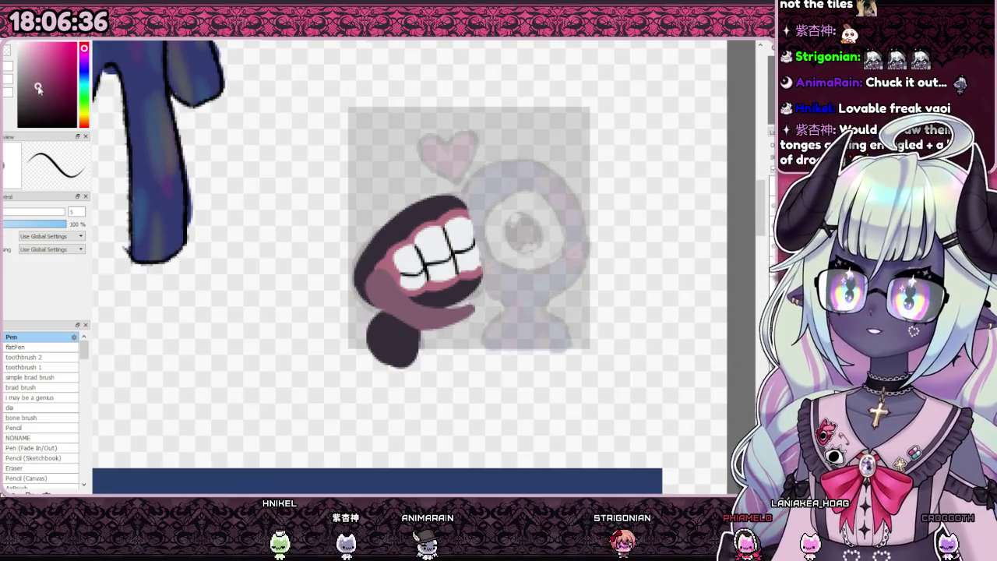
pyautogui.scroll(-1, 419, 294)
pyautogui.scroll(-1, 419, 294)
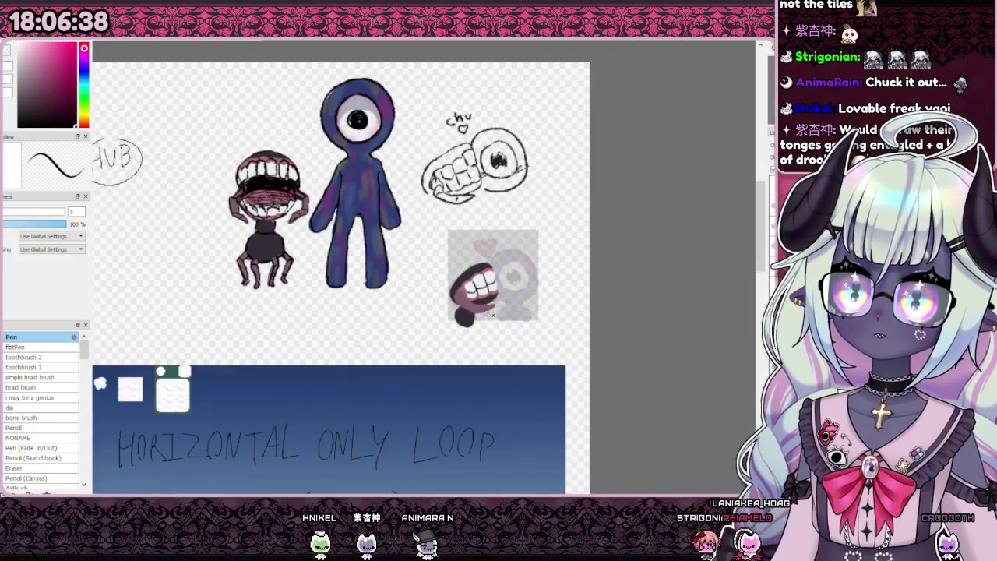
# Draw three black curved bump lines across the tongue and zoom around to review them.
pyautogui.scroll(2, 490, 314)
pyautogui.scroll(2, 479, 300)
pyautogui.moveTo(452, 317); pyautogui.dragTo(460, 326)
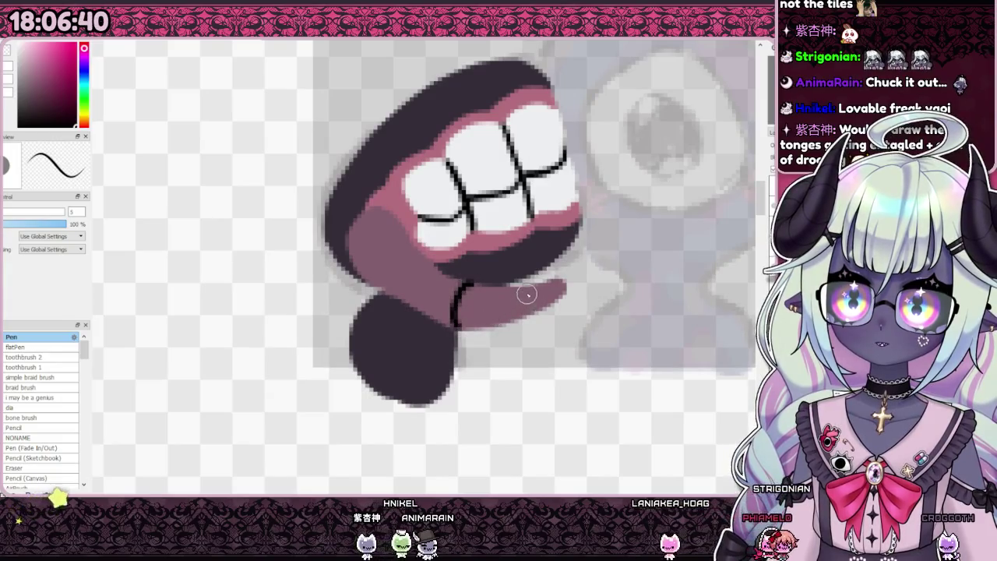
pyautogui.moveTo(519, 290); pyautogui.dragTo(522, 314)
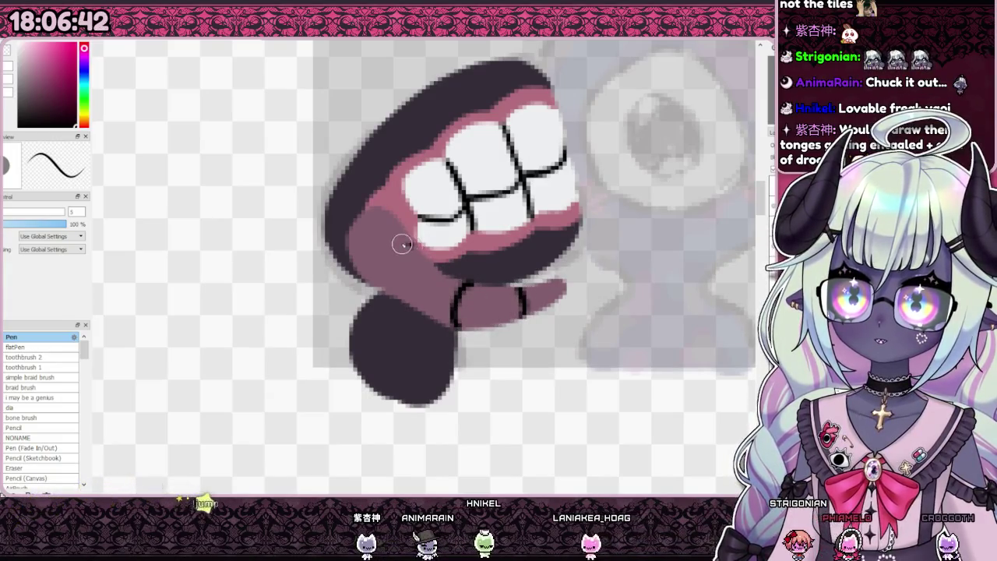
pyautogui.moveTo(415, 236); pyautogui.dragTo(362, 261)
pyautogui.scroll(-3, 418, 255)
pyautogui.scroll(1, 419, 256)
pyautogui.scroll(2, 419, 255)
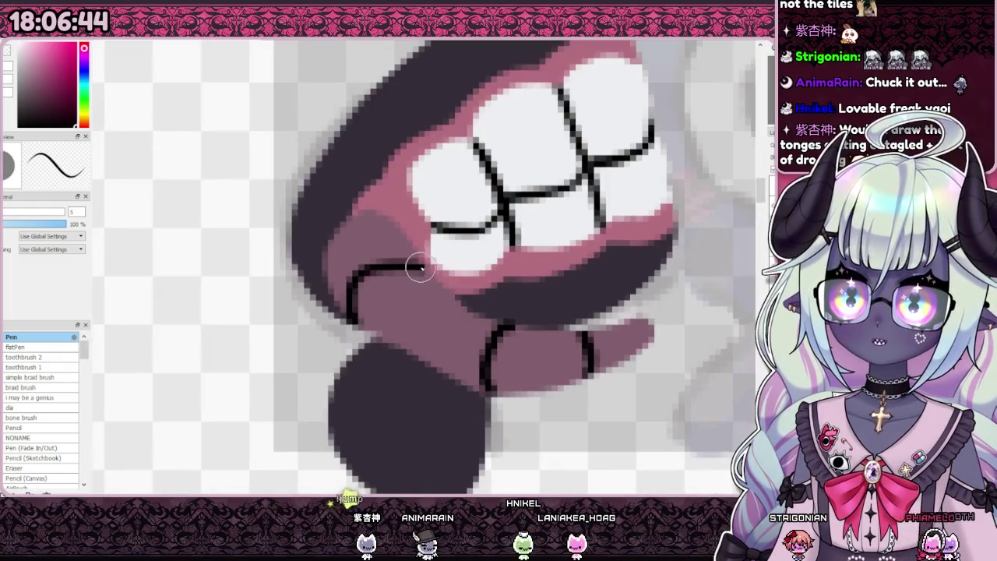
pyautogui.scroll(-4, 416, 269)
pyautogui.scroll(-1, 413, 265)
pyautogui.scroll(-2, 405, 265)
pyautogui.scroll(2, 403, 269)
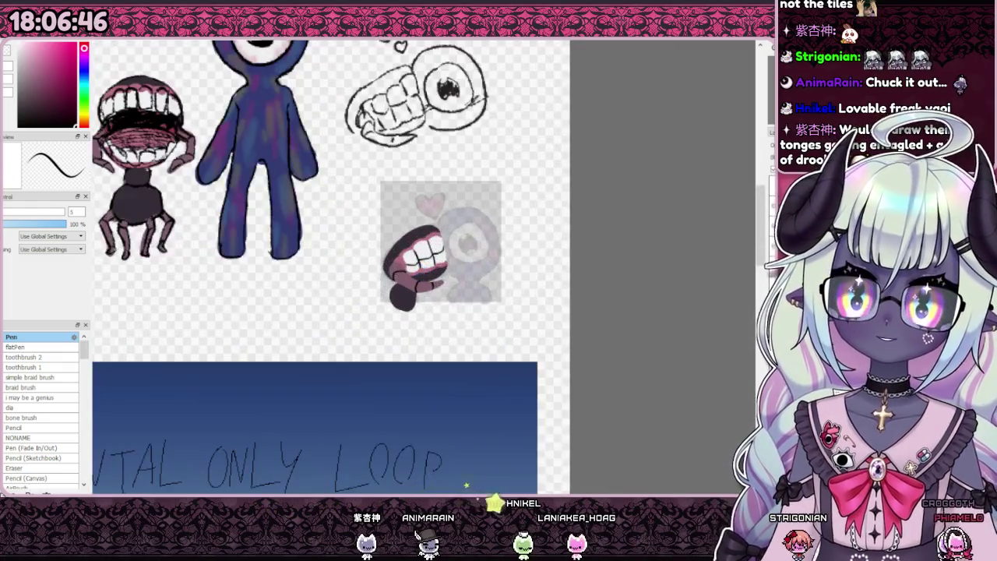
pyautogui.scroll(-1, 431, 319)
pyautogui.scroll(-2, 430, 320)
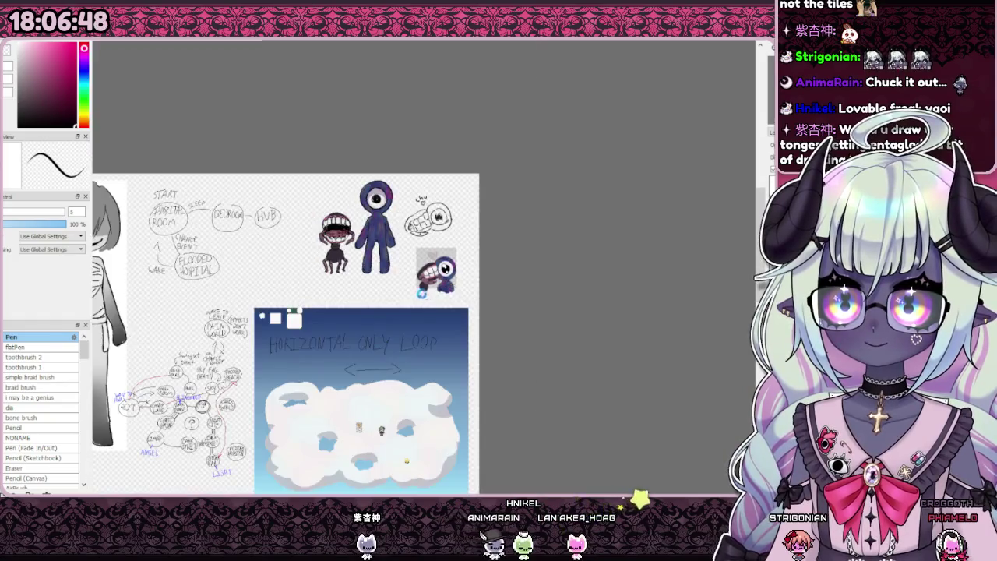
pyautogui.scroll(2, 430, 319)
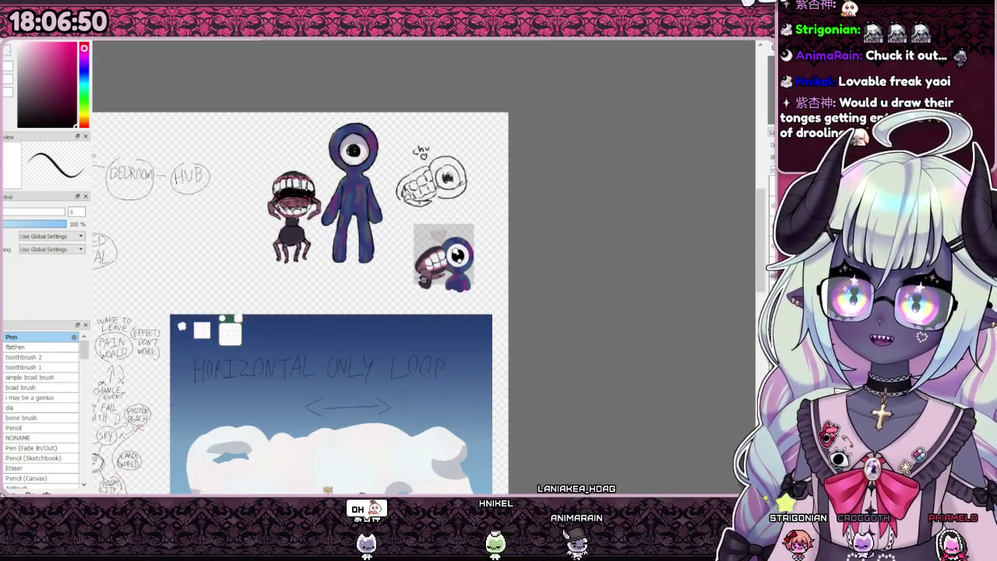
pyautogui.scroll(2, 430, 242)
pyautogui.scroll(2, 528, 259)
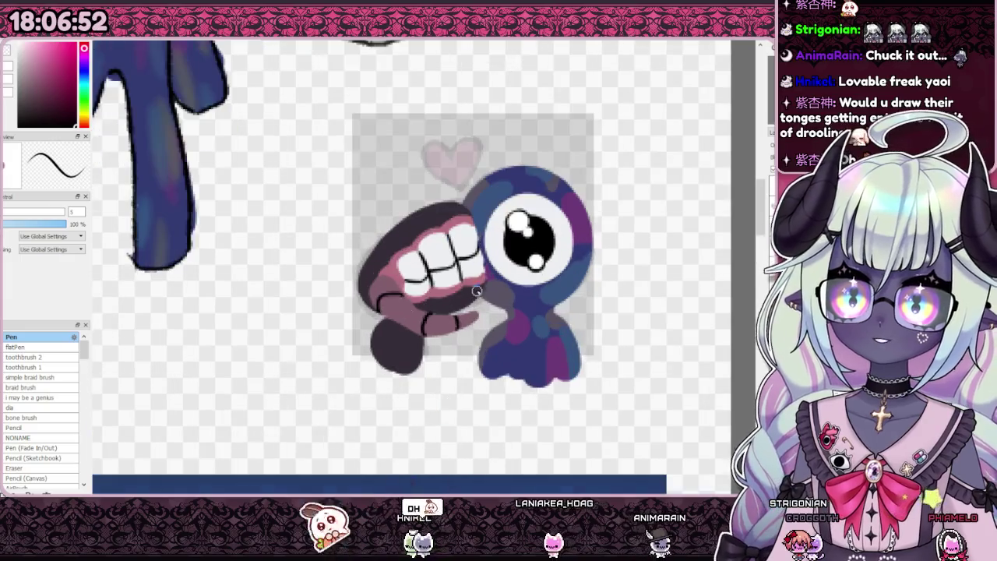
pyautogui.scroll(-2, 528, 258)
pyautogui.scroll(-1, 529, 259)
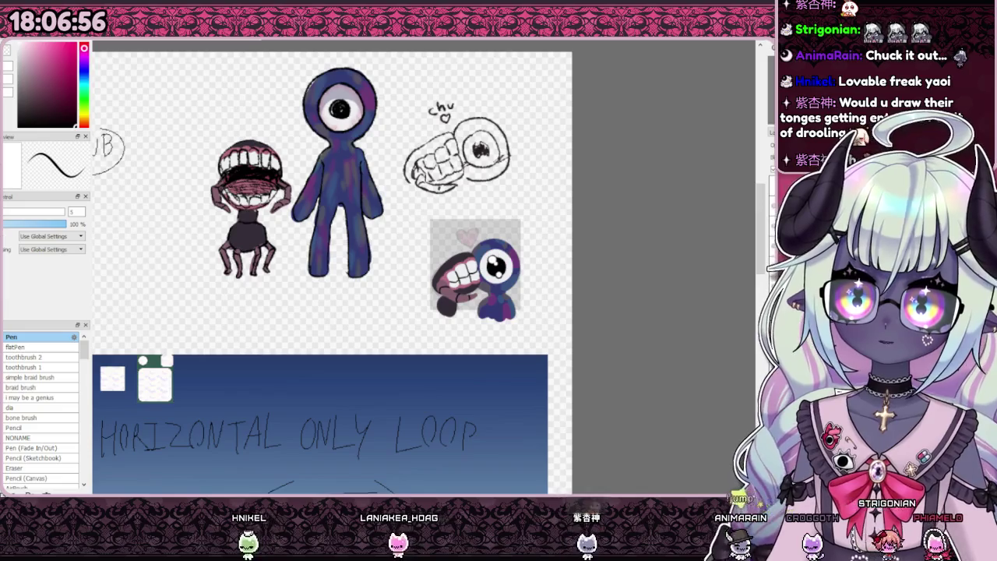
pyautogui.scroll(5, 559, 289)
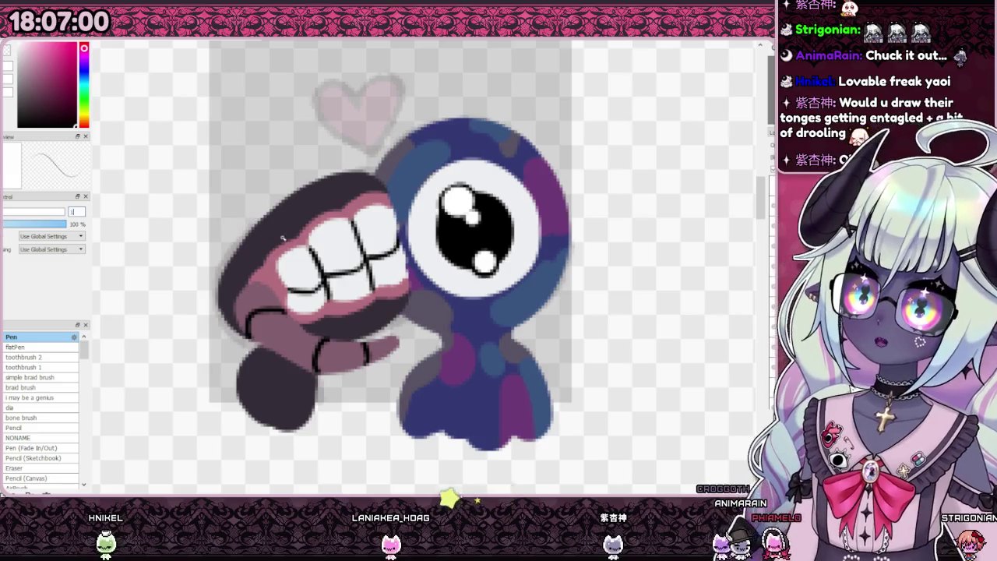
# With a size 15 dark-purple Pen, darken and smooth the mouth's upper-left and left outline.
pyautogui.moveTo(274, 235); pyautogui.dragTo(368, 193)
pyautogui.keyDown('alt'); pyautogui.click(373, 191); pyautogui.keyUp('alt')
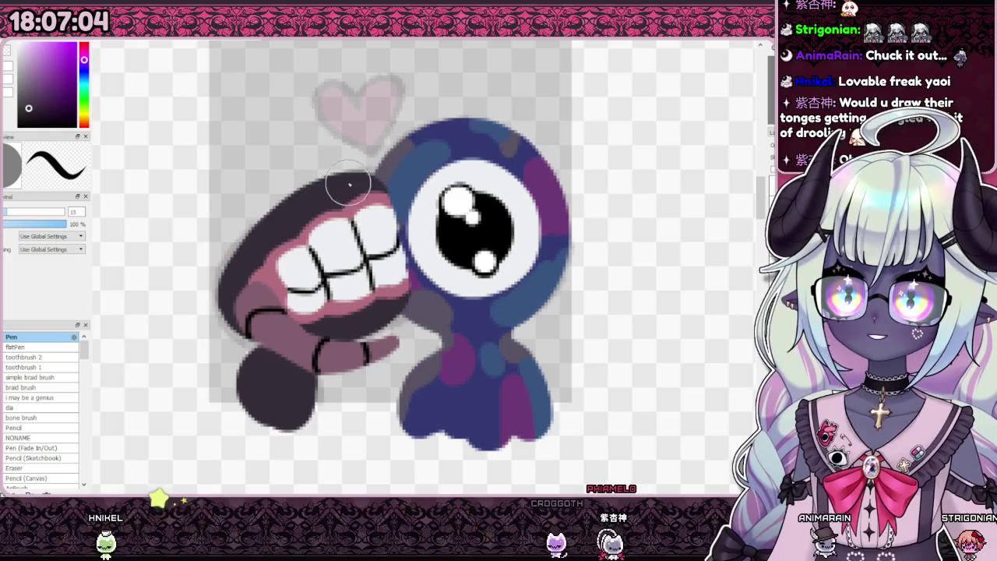
pyautogui.moveTo(366, 180)
pyautogui.mouseDown()
pyautogui.moveTo(253, 257)
pyautogui.moveTo(343, 201)
pyautogui.mouseUp()
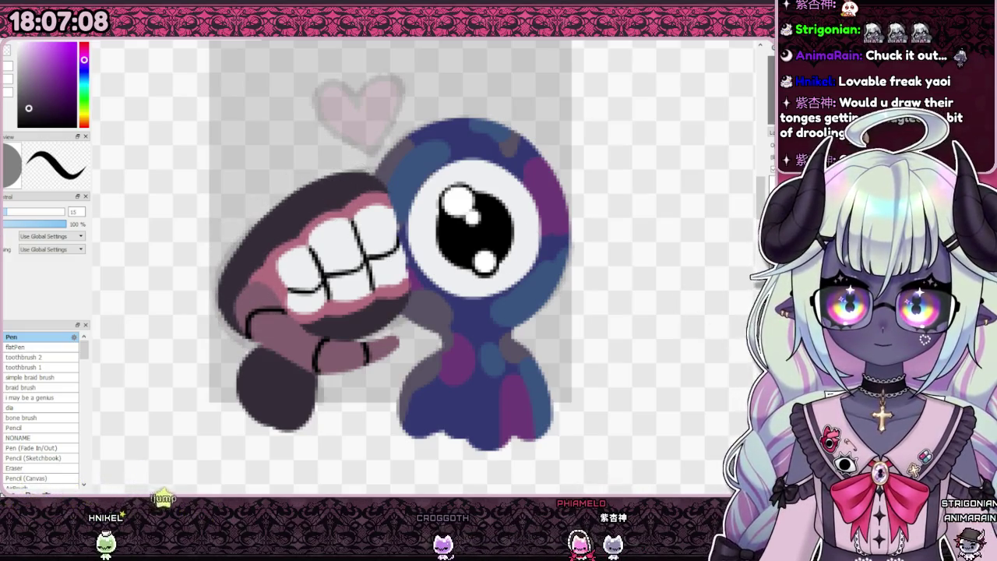
pyautogui.moveTo(263, 230); pyautogui.dragTo(241, 305)
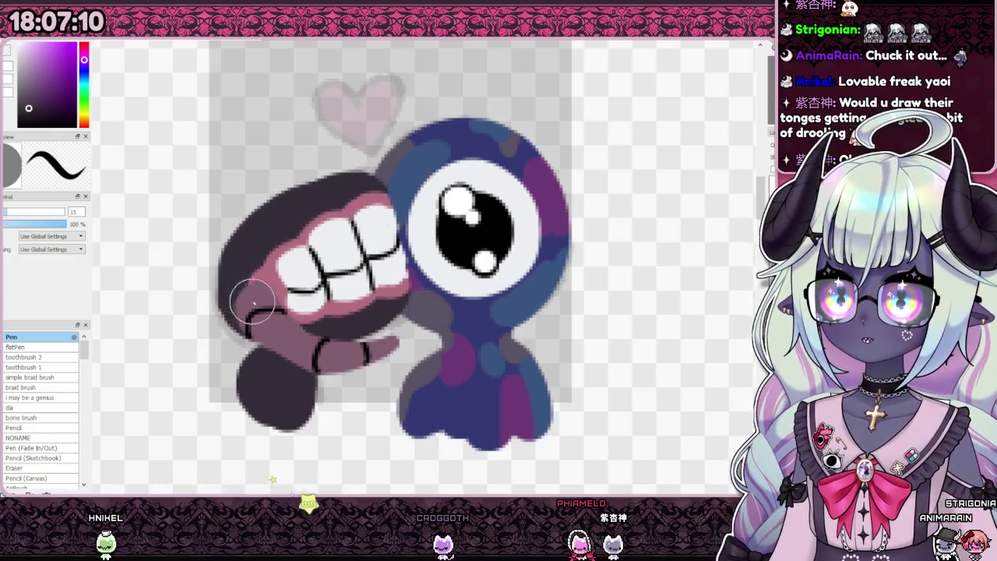
# Repaint the mouth's upper outline in dark purple and zoom to review it.
pyautogui.moveTo(222, 265)
pyautogui.mouseDown()
pyautogui.moveTo(339, 192)
pyautogui.moveTo(234, 276)
pyautogui.moveTo(357, 212)
pyautogui.mouseUp()
pyautogui.scroll(-5, 516, 241)
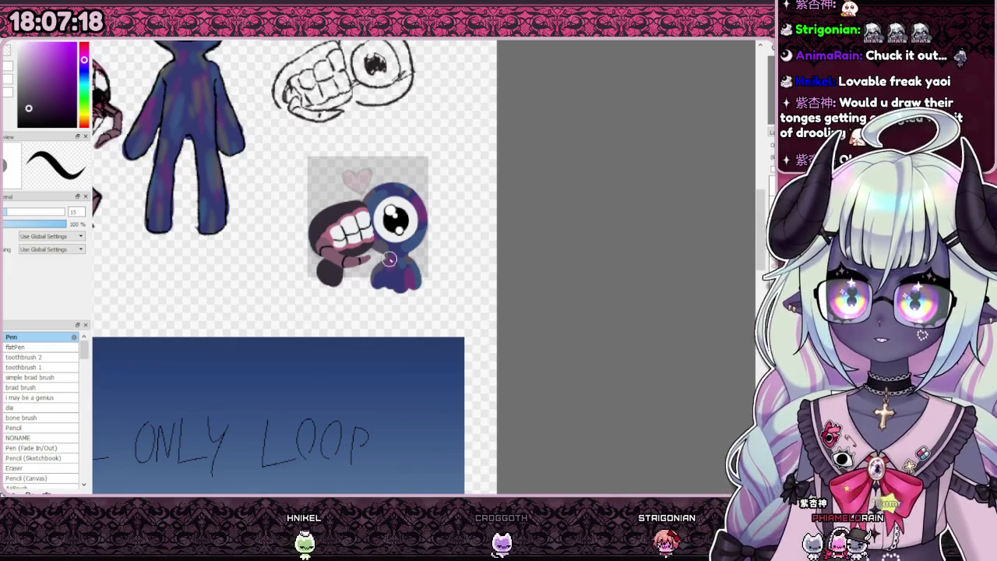
pyautogui.scroll(1, 336, 267)
pyautogui.scroll(-2, 375, 265)
pyautogui.scroll(2, 405, 265)
pyautogui.scroll(-1, 431, 265)
pyautogui.scroll(-1, 431, 269)
pyautogui.scroll(-2, 431, 269)
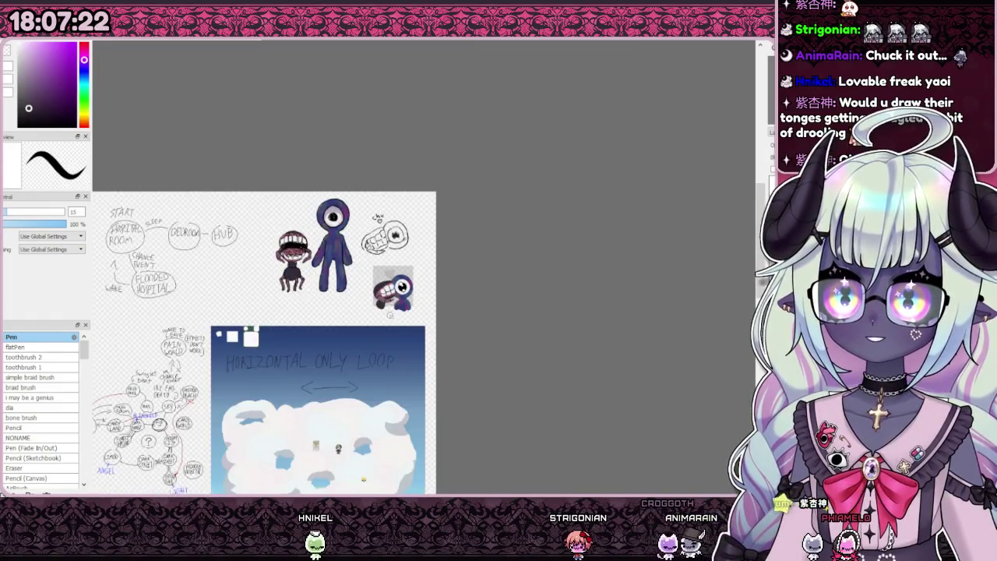
pyautogui.scroll(2, 574, 283)
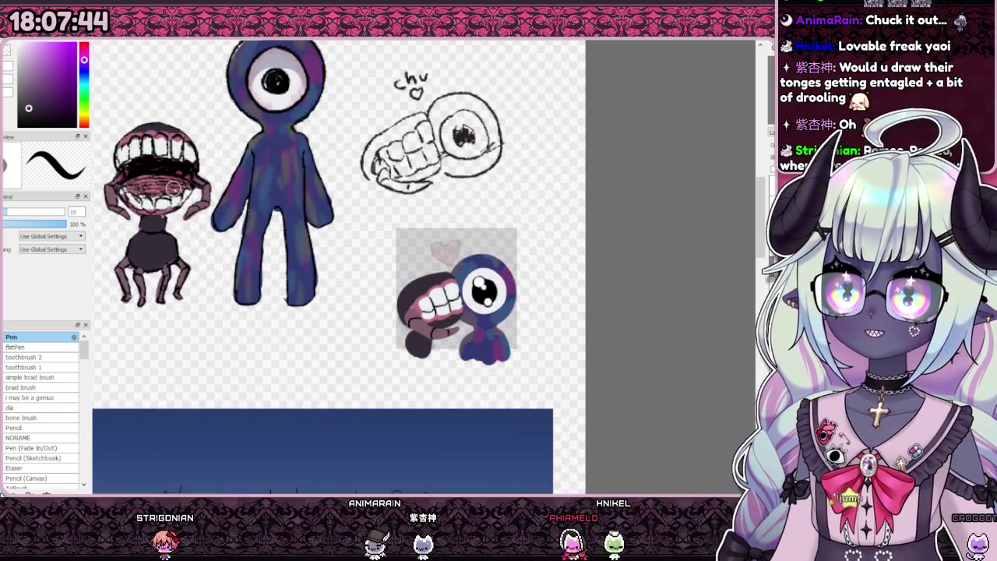
# Paint the lower lip pink under the teeth, outline it in black, and retouch tooth dividers.
pyautogui.scroll(5, 305, 153)
pyautogui.scroll(-2, 181, 182)
pyautogui.scroll(-2, 181, 182)
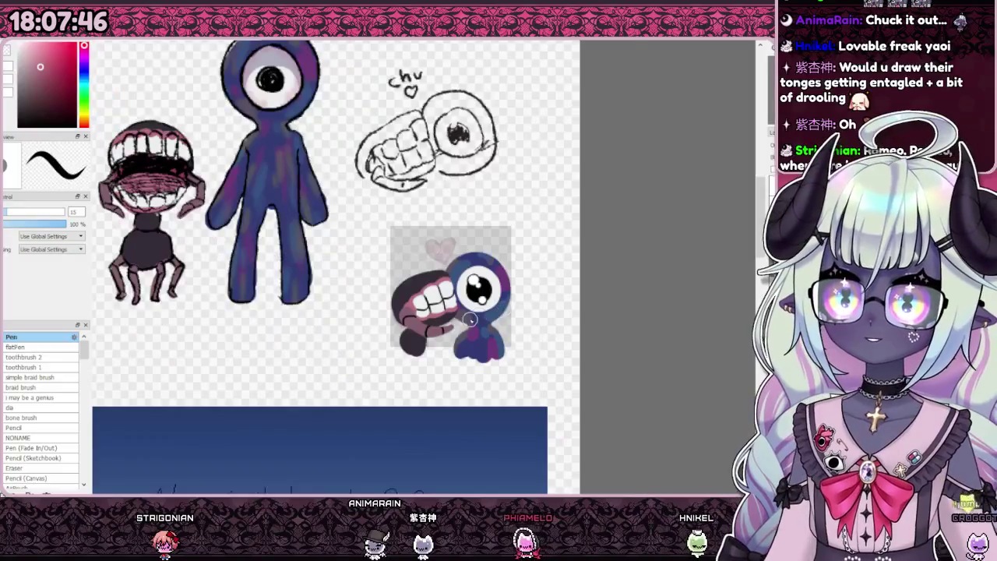
pyautogui.scroll(2, 413, 333)
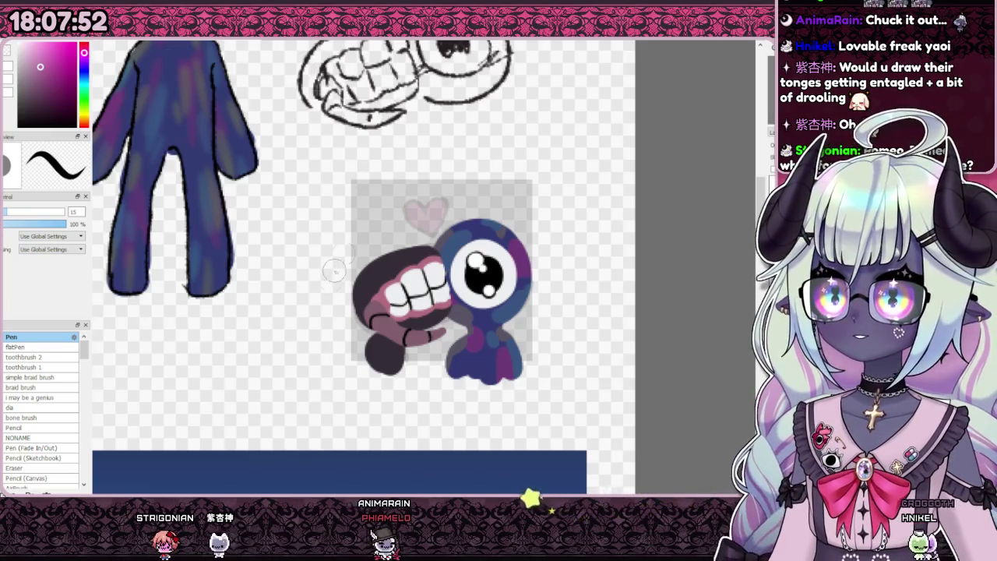
pyautogui.scroll(1, 384, 337)
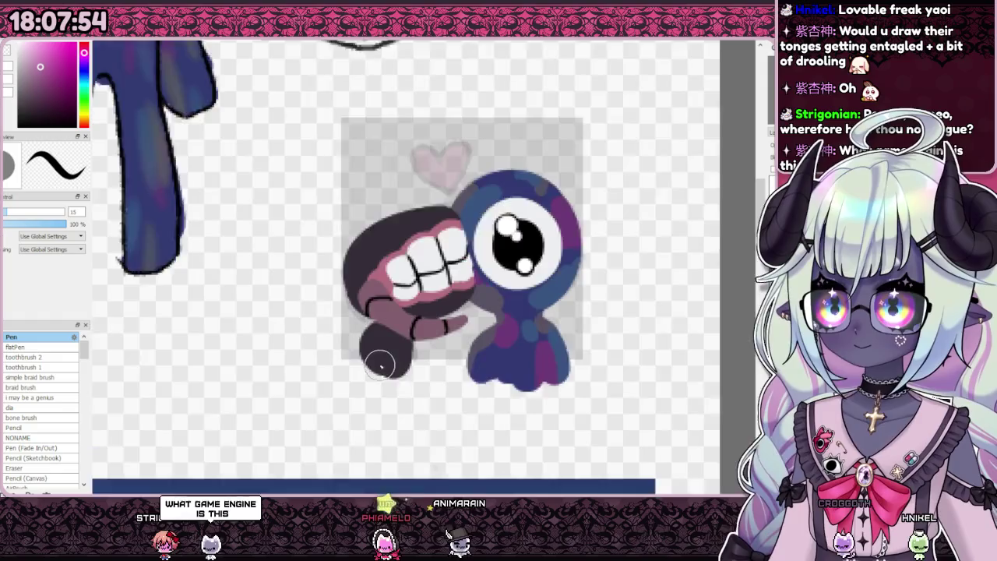
pyautogui.scroll(1, 372, 330)
pyautogui.scroll(1, 359, 312)
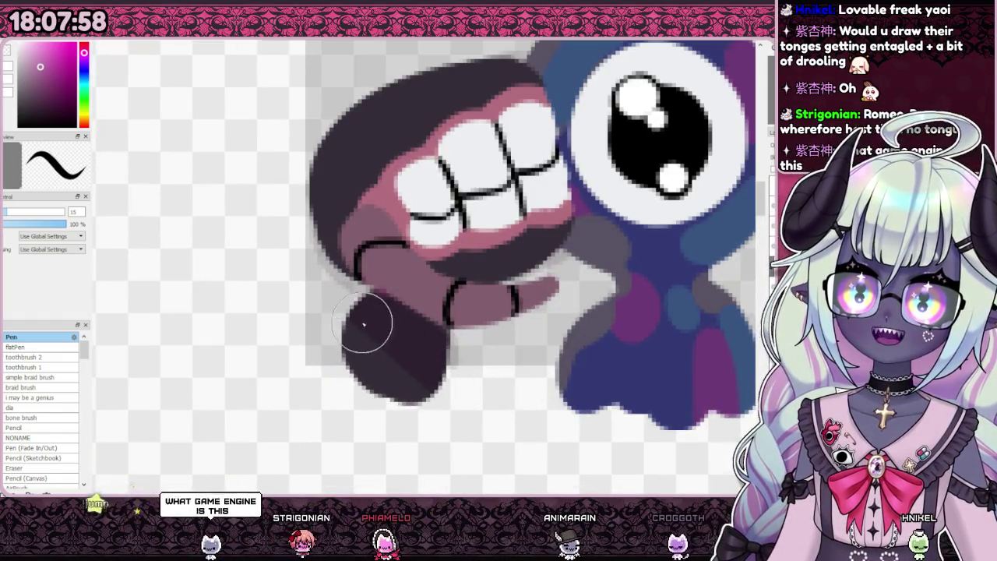
pyautogui.scroll(-4, 367, 323)
pyautogui.scroll(3, 345, 289)
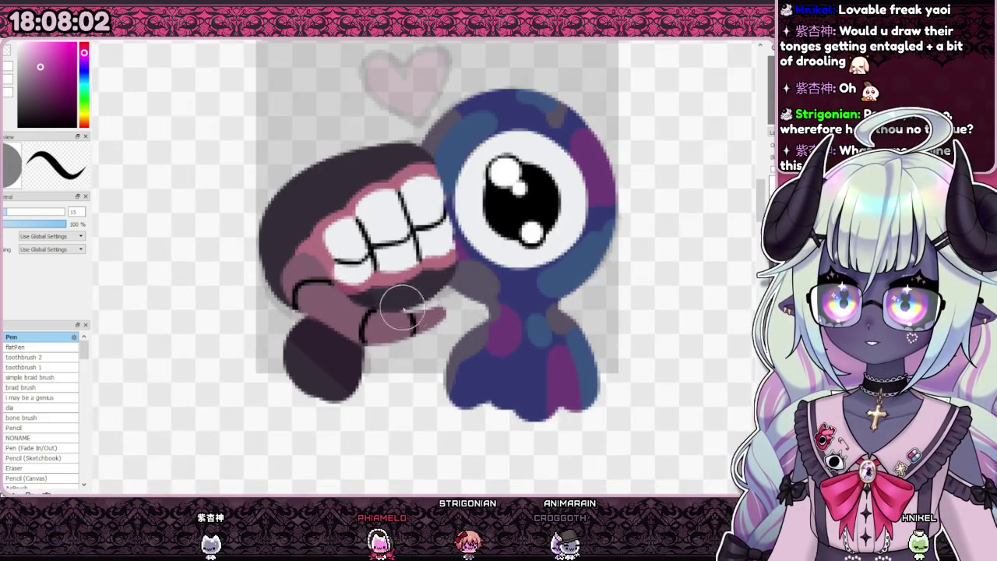
pyautogui.moveTo(322, 283)
pyautogui.mouseDown()
pyautogui.moveTo(379, 297)
pyautogui.moveTo(455, 288)
pyautogui.mouseUp()
pyautogui.moveTo(293, 303); pyautogui.dragTo(334, 279)
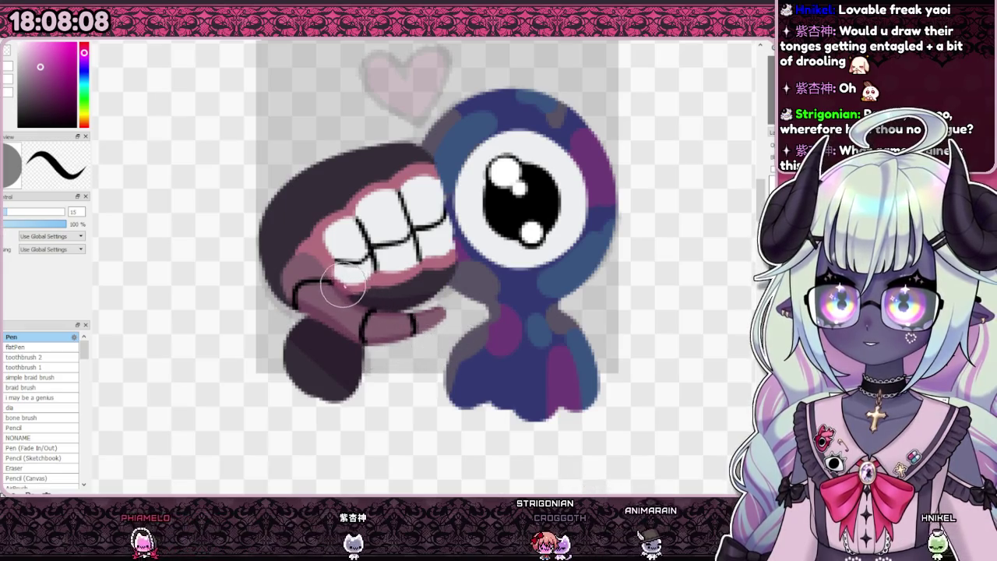
pyautogui.moveTo(312, 252); pyautogui.dragTo(337, 277)
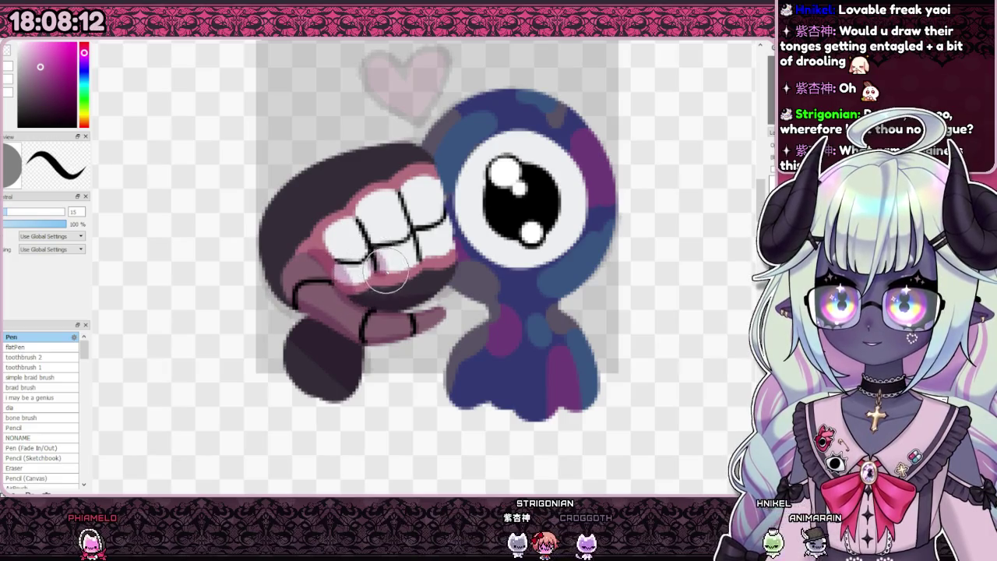
pyautogui.moveTo(421, 237)
pyautogui.mouseDown()
pyautogui.moveTo(360, 288)
pyautogui.moveTo(441, 296)
pyautogui.mouseUp()
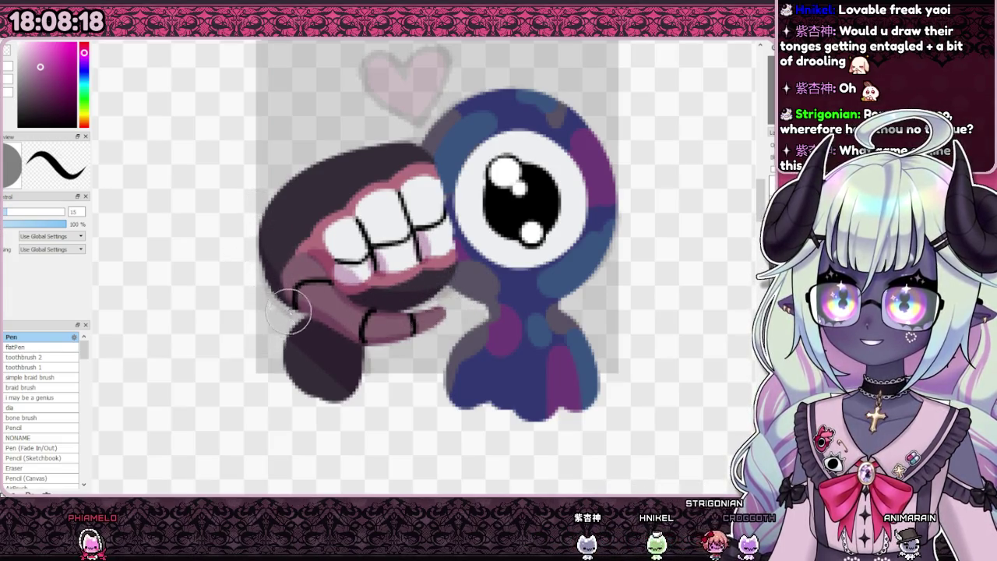
# Zoom out until the whole reference sheet with the emote thumbnail is visible.
pyautogui.scroll(-5, 335, 324)
pyautogui.scroll(-1, 366, 304)
pyautogui.scroll(3, 367, 304)
pyautogui.scroll(-3, 366, 304)
pyautogui.scroll(3, 386, 265)
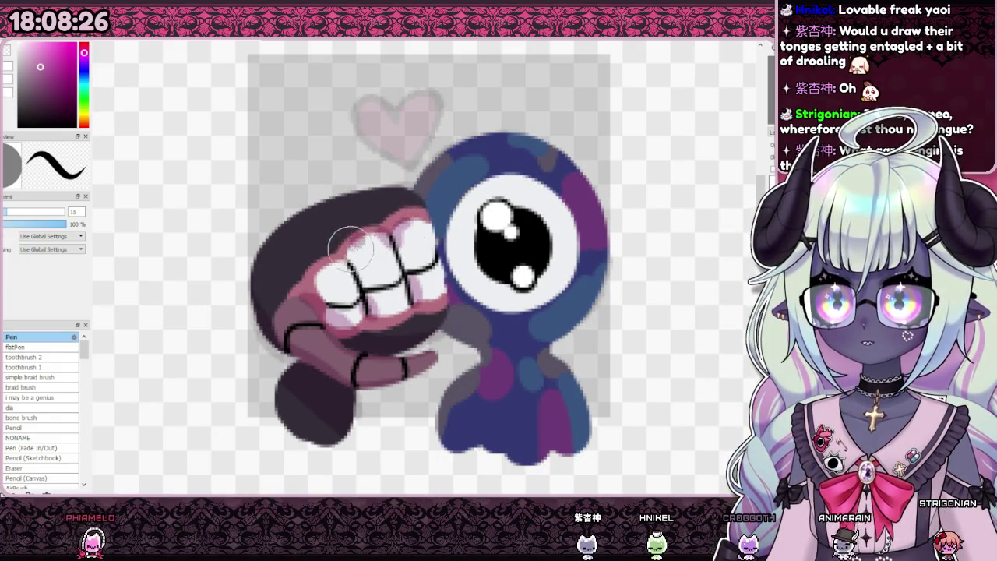
pyautogui.scroll(-4, 335, 265)
pyautogui.scroll(-1, 343, 265)
pyautogui.scroll(5, 357, 267)
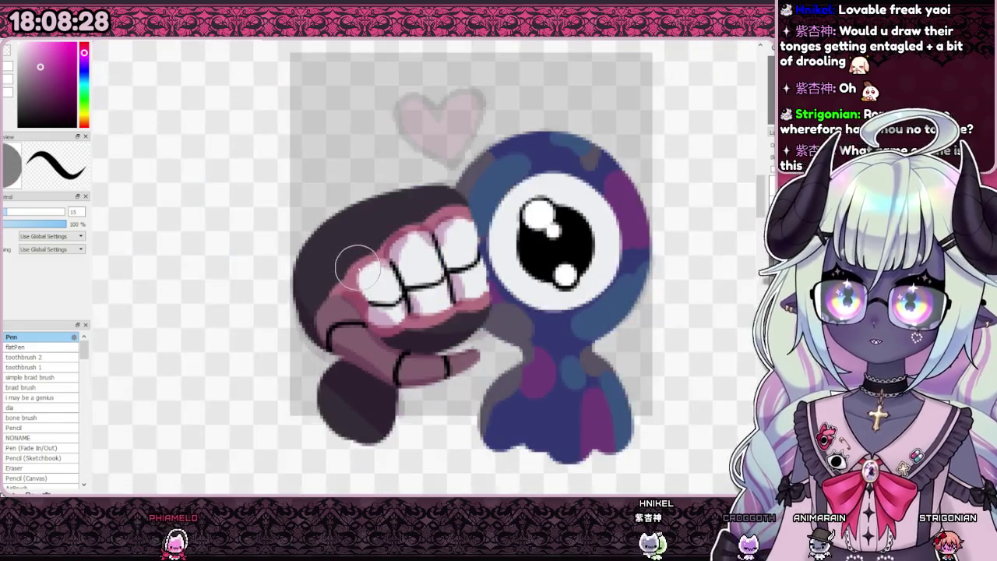
pyautogui.scroll(-5, 351, 302)
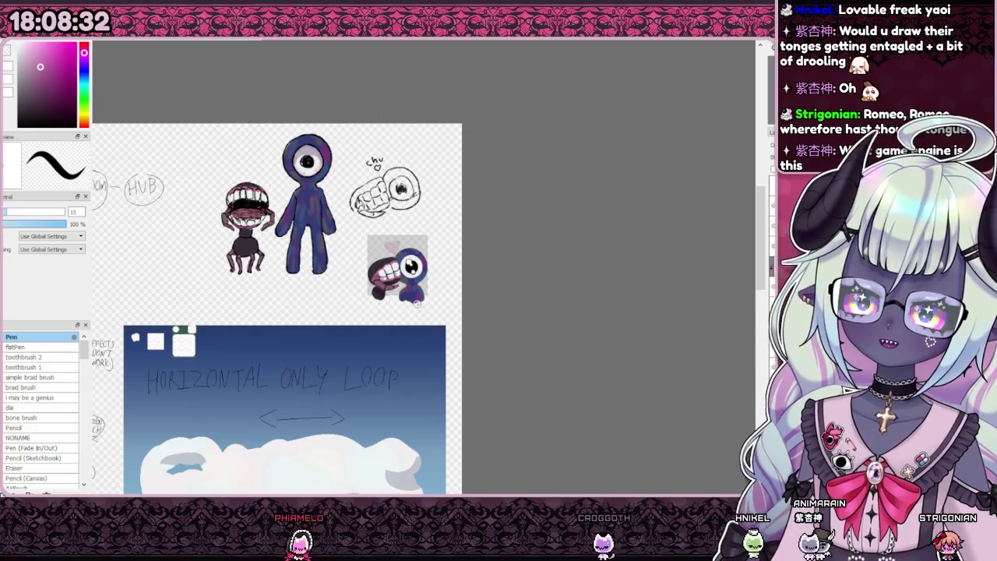
# Zoom in on the emote thumbnail until it fills the canvas view.
pyautogui.scroll(5, 411, 261)
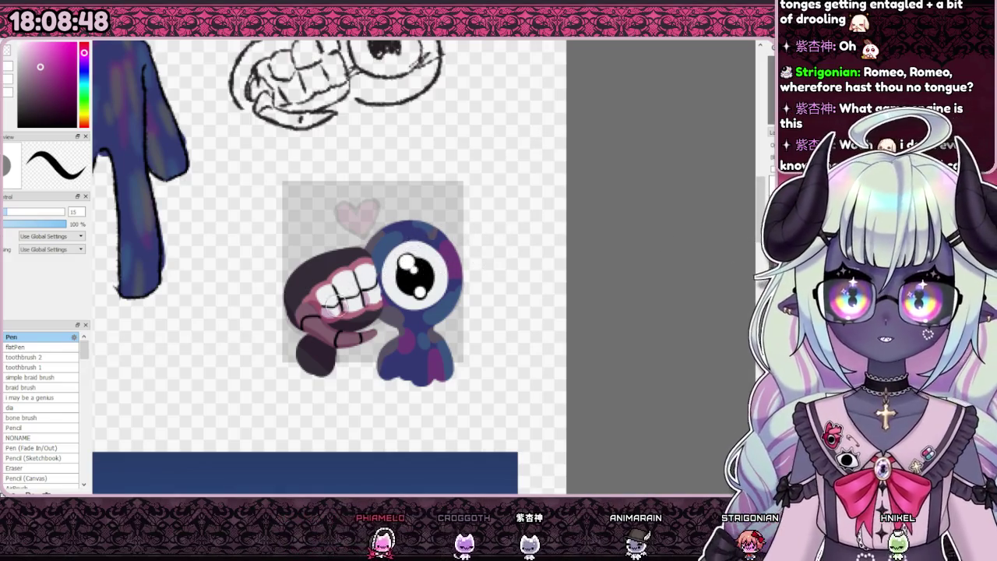
pyautogui.scroll(1, 459, 298)
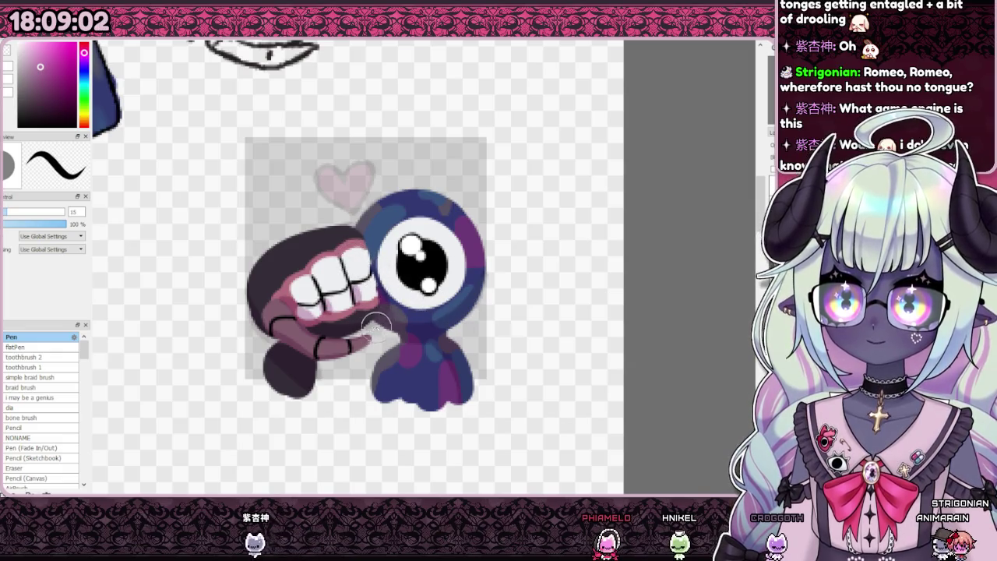
# Shade the cyclops's lower body and eye's left edge dark blue, undoing the stray eye-white strokes.
pyautogui.moveTo(421, 341); pyautogui.dragTo(380, 433)
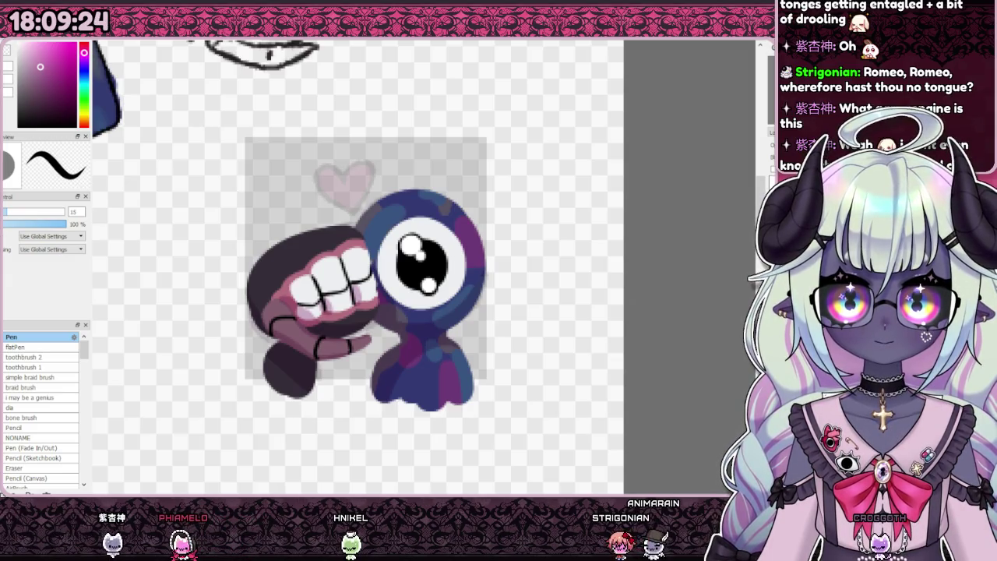
pyautogui.moveTo(380, 230); pyautogui.dragTo(473, 266)
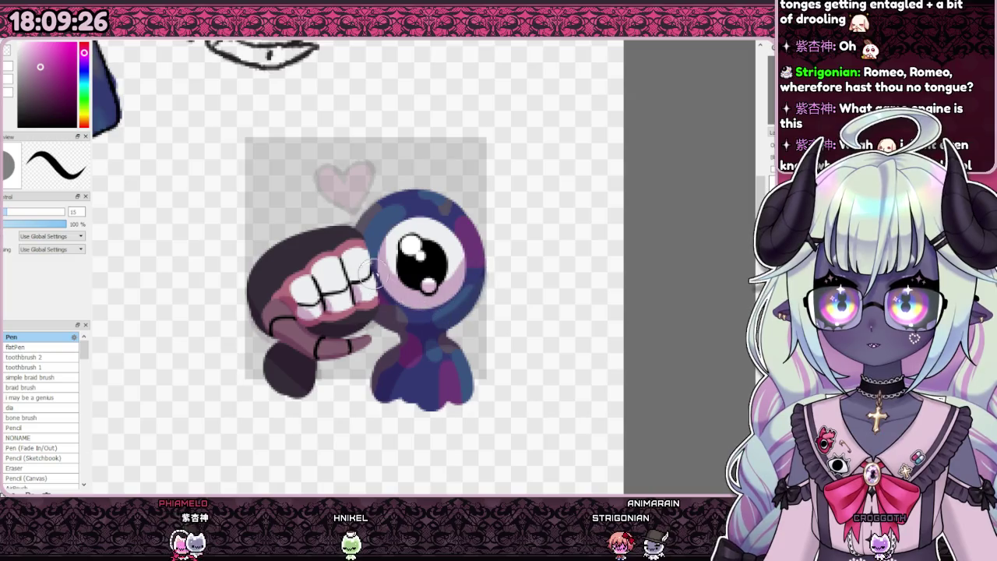
pyautogui.hotkey('ctrl', 'z')
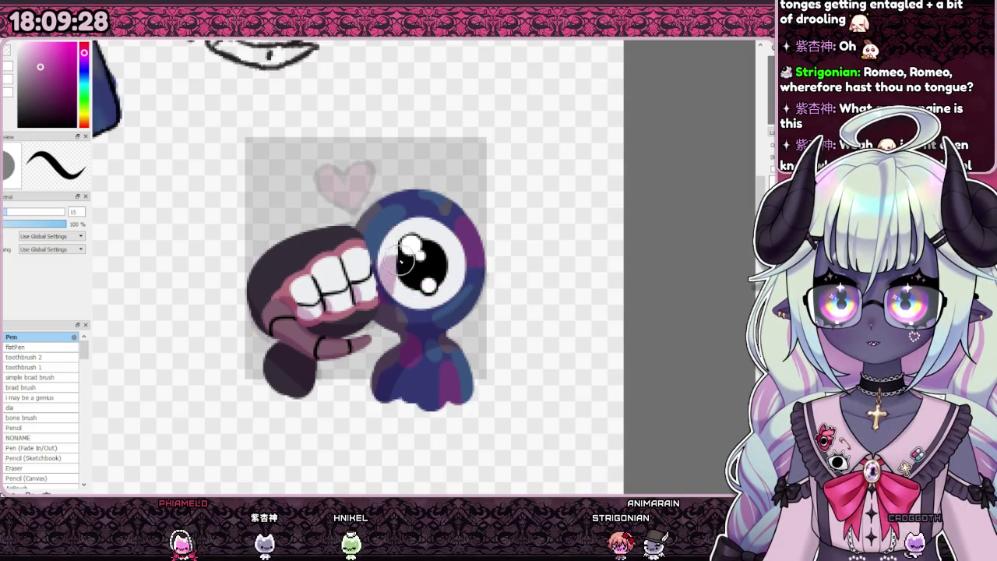
pyautogui.moveTo(390, 284); pyautogui.dragTo(384, 244)
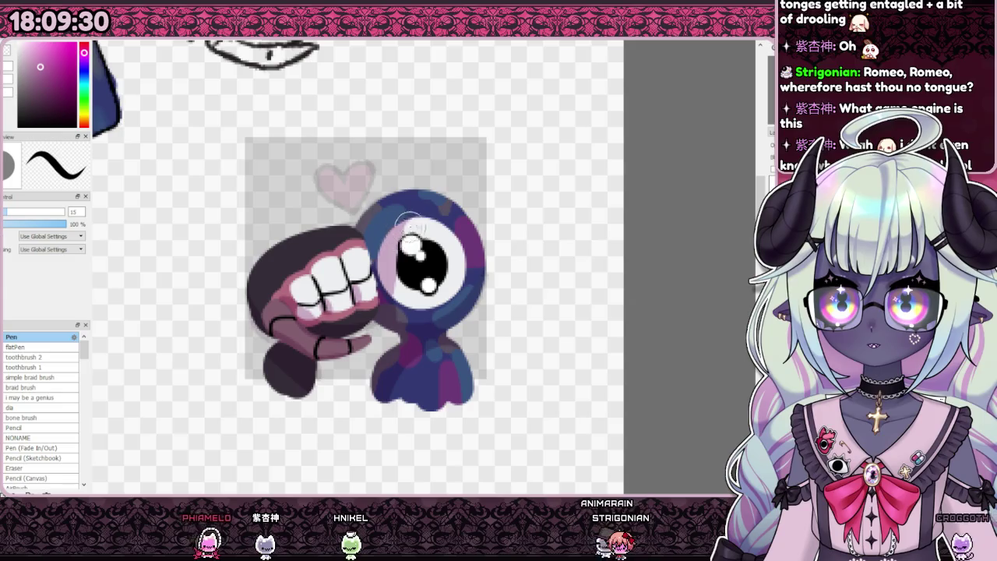
pyautogui.moveTo(427, 212); pyautogui.dragTo(429, 258)
pyautogui.hotkey('ctrl', 'z')
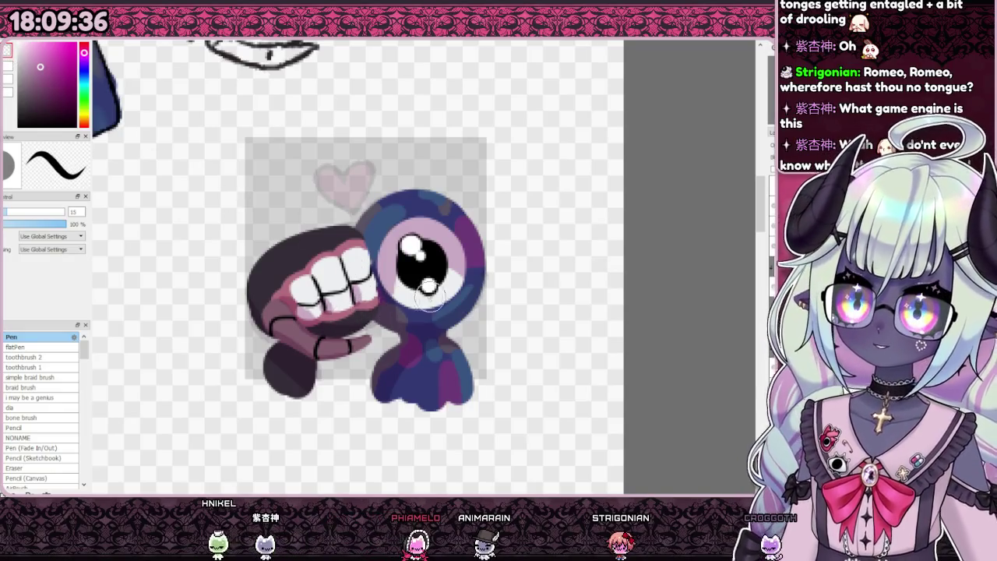
# Brush white over the lower eye white around the pupil, then zoom out and back in.
pyautogui.moveTo(428, 298); pyautogui.dragTo(425, 304)
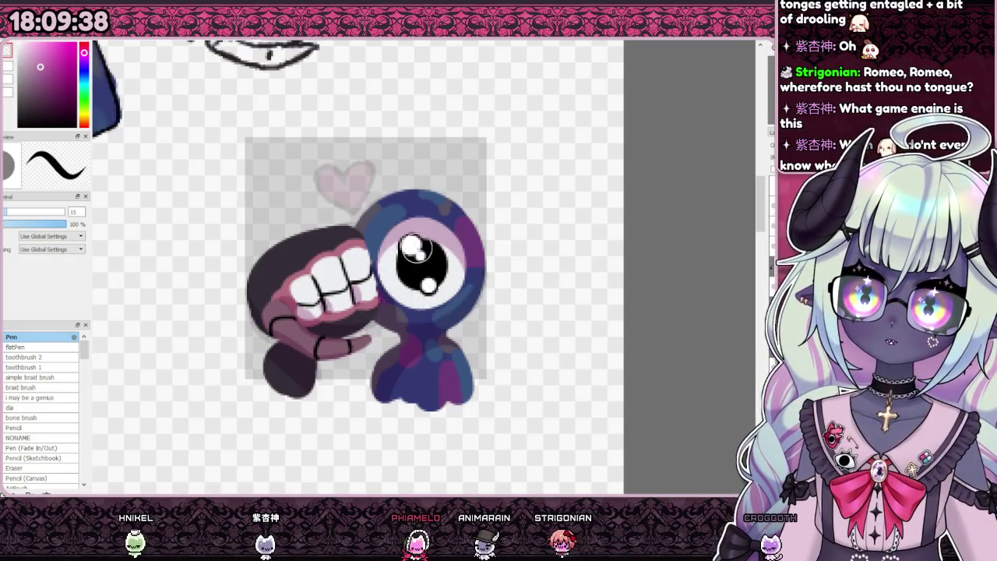
pyautogui.scroll(-5, 445, 247)
pyautogui.scroll(4, 446, 247)
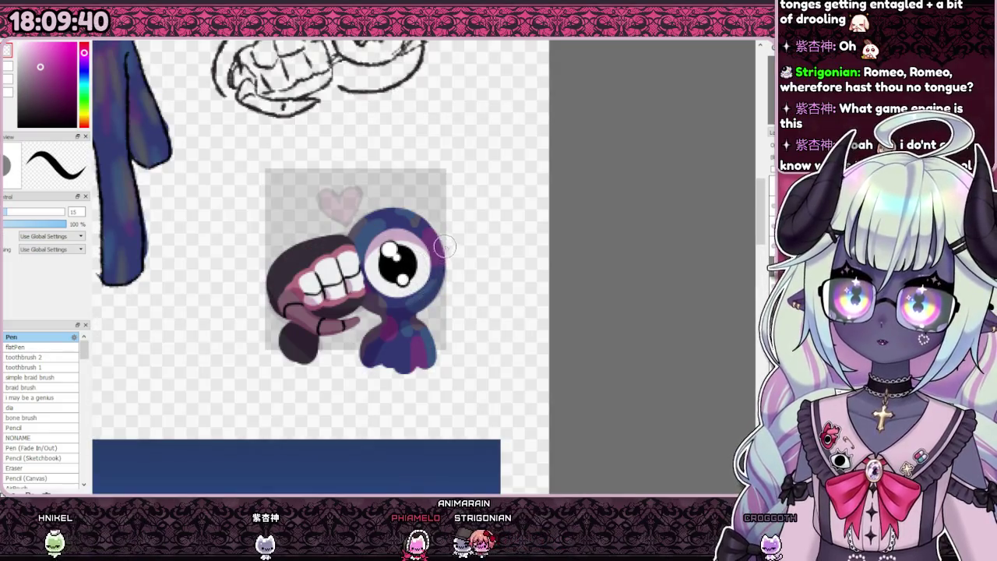
pyautogui.scroll(-5, 446, 247)
pyautogui.scroll(-1, 446, 247)
pyautogui.scroll(3, 384, 262)
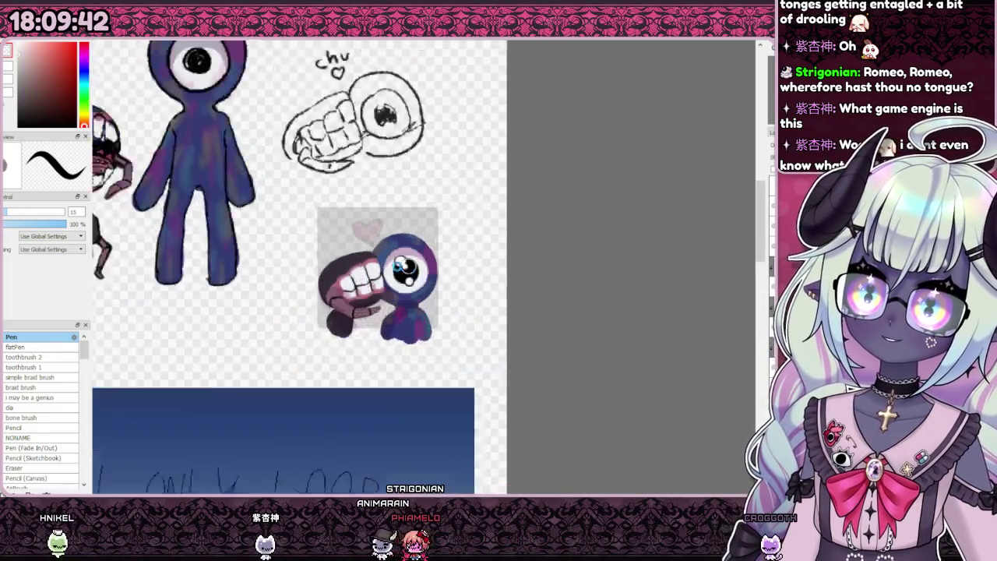
pyautogui.scroll(2, 384, 262)
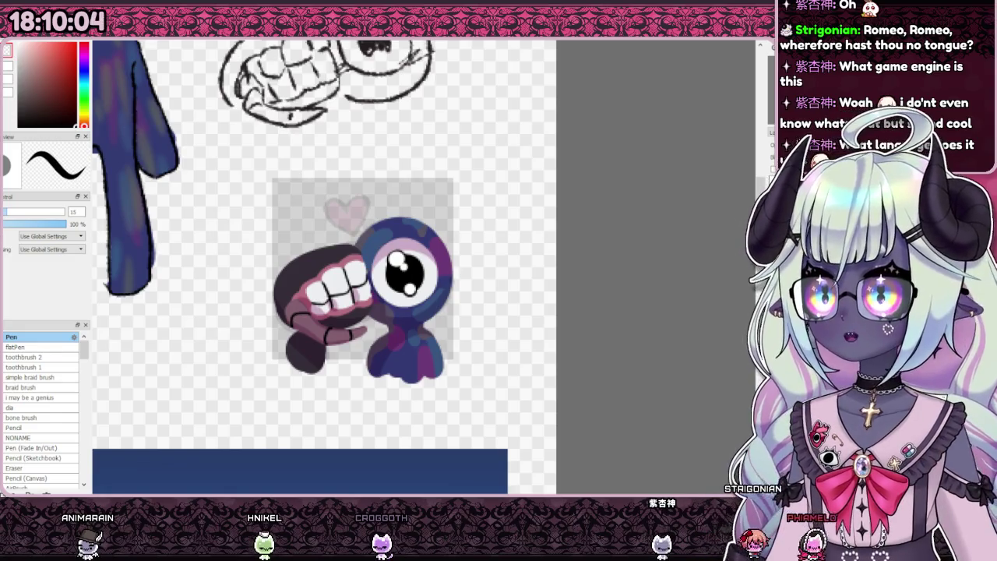
pyautogui.scroll(1, 352, 218)
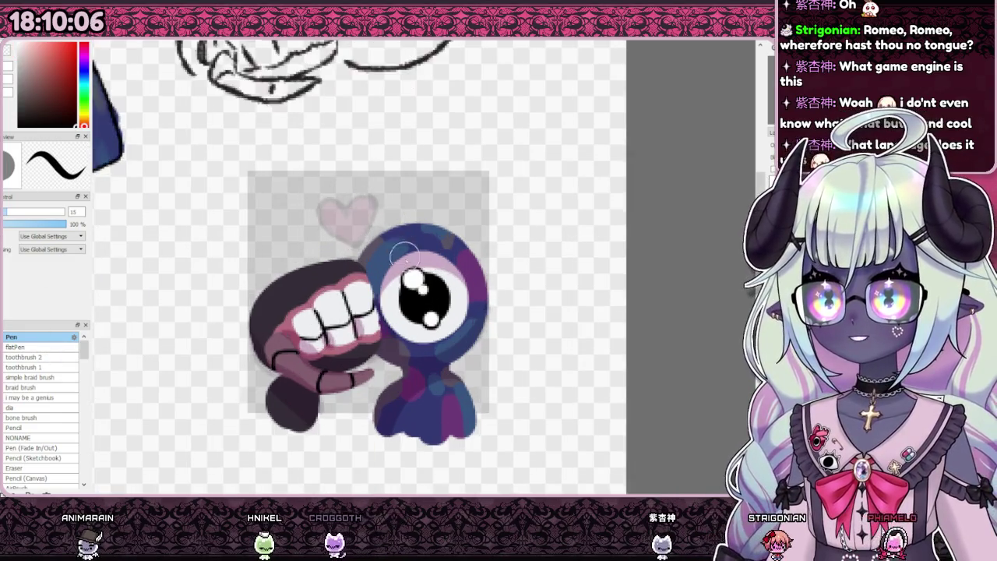
pyautogui.scroll(-3, 352, 218)
pyautogui.scroll(-1, 353, 218)
pyautogui.scroll(4, 736, 308)
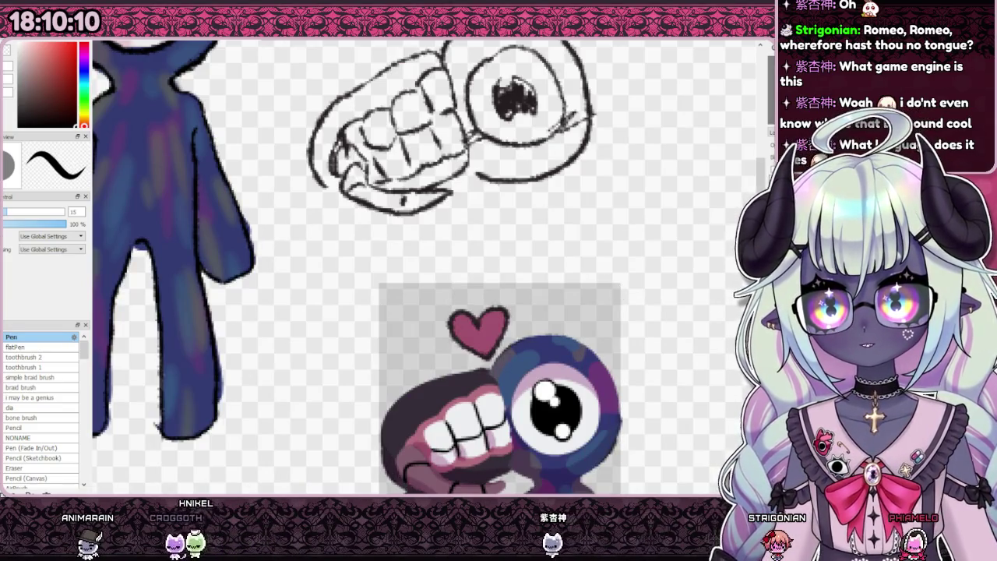
# Paint over the pale heart with a dark pink colour.
pyautogui.keyDown('alt'); pyautogui.click(483, 329); pyautogui.keyUp('alt')
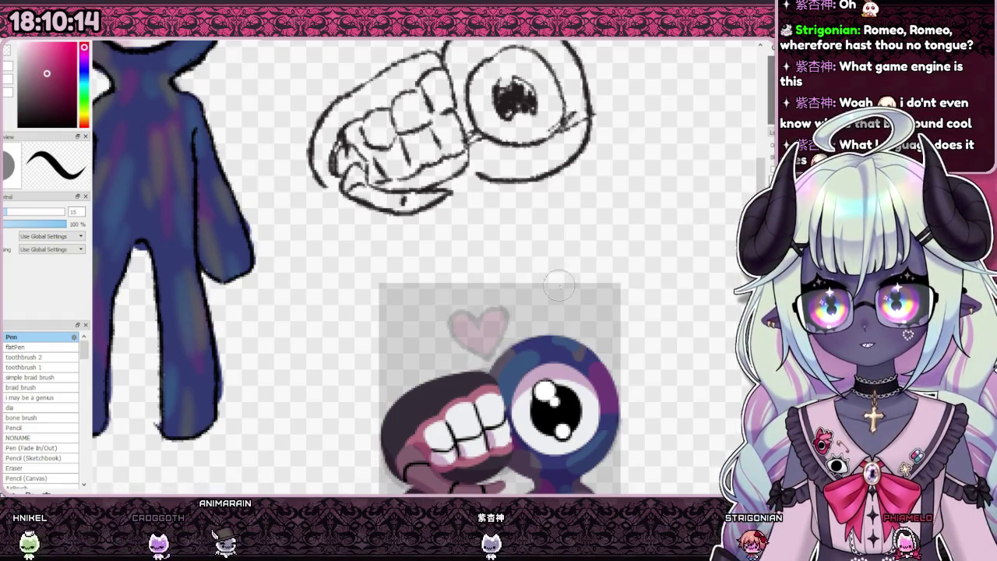
pyautogui.scroll(2, 484, 336)
pyautogui.moveTo(467, 325)
pyautogui.mouseDown()
pyautogui.moveTo(533, 312)
pyautogui.moveTo(484, 368)
pyautogui.moveTo(466, 306)
pyautogui.moveTo(499, 335)
pyautogui.moveTo(439, 303)
pyautogui.mouseUp()
pyautogui.scroll(-1, 377, 266)
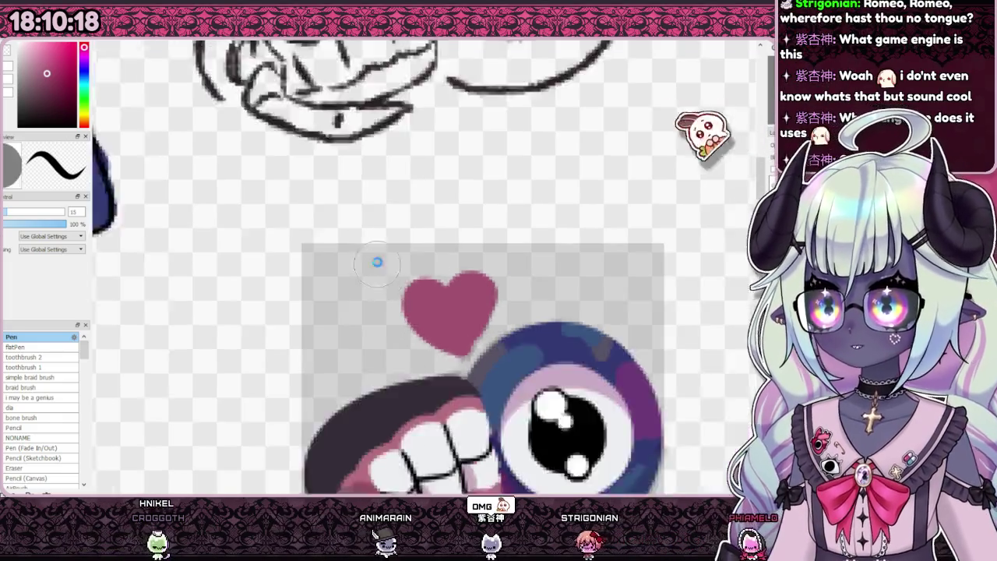
pyautogui.scroll(-3, 377, 267)
pyautogui.scroll(4, 436, 283)
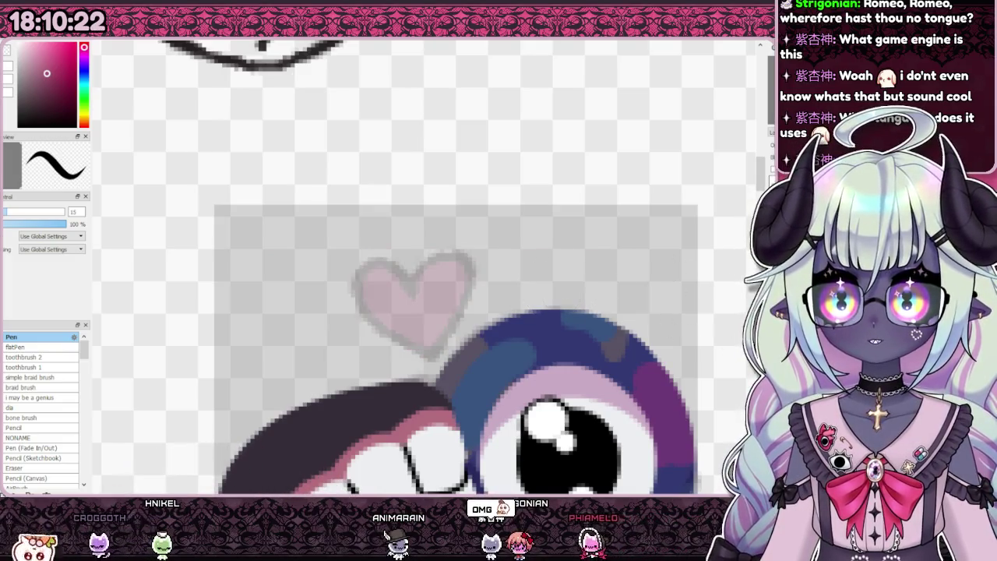
# Delete the pale heart and redraw a larger dark-pink heart, undoing the failed first stroke.
pyautogui.press('Delete')
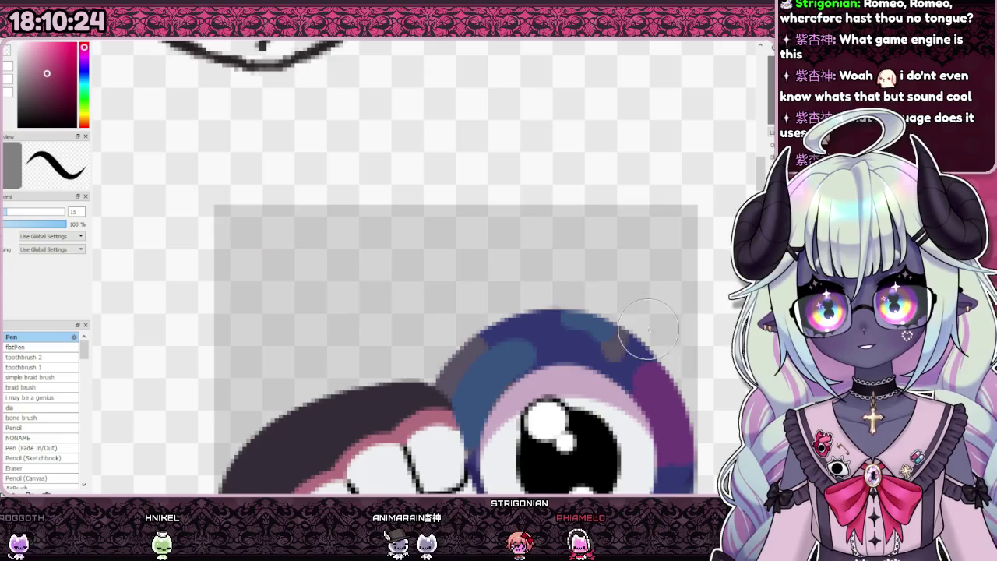
pyautogui.moveTo(393, 304); pyautogui.dragTo(429, 261)
pyautogui.hotkey('ctrl', 'z')
pyautogui.moveTo(397, 305)
pyautogui.mouseDown()
pyautogui.moveTo(446, 302)
pyautogui.moveTo(421, 335)
pyautogui.moveTo(379, 269)
pyautogui.moveTo(431, 278)
pyautogui.mouseUp()
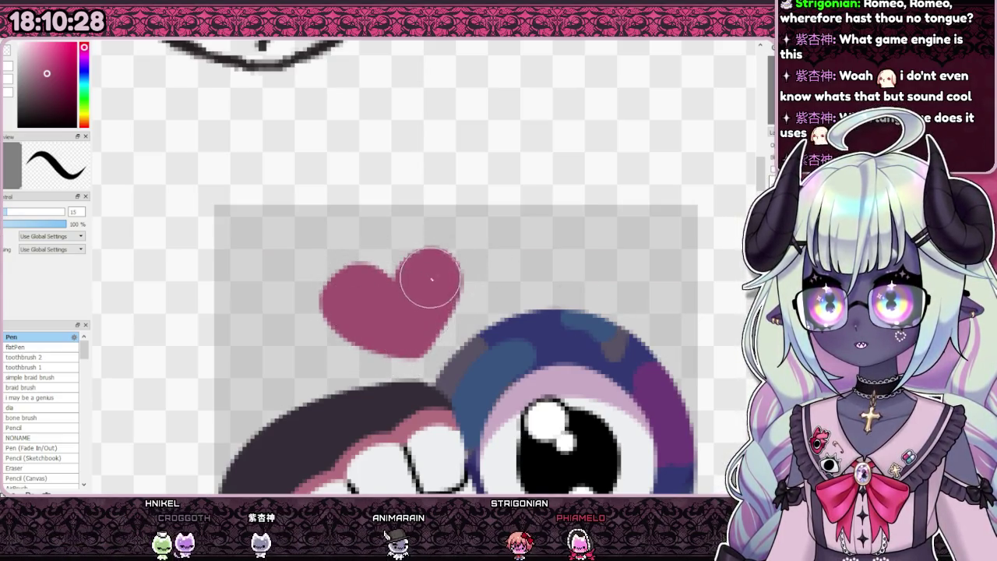
pyautogui.scroll(-3, 405, 274)
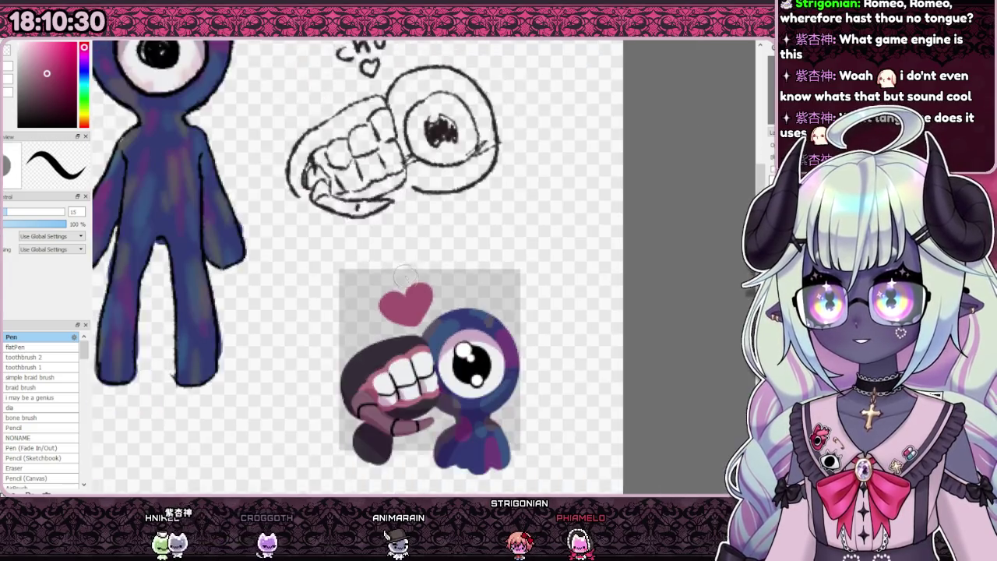
pyautogui.scroll(-3, 405, 275)
pyautogui.scroll(2, 467, 281)
pyautogui.scroll(1, 498, 284)
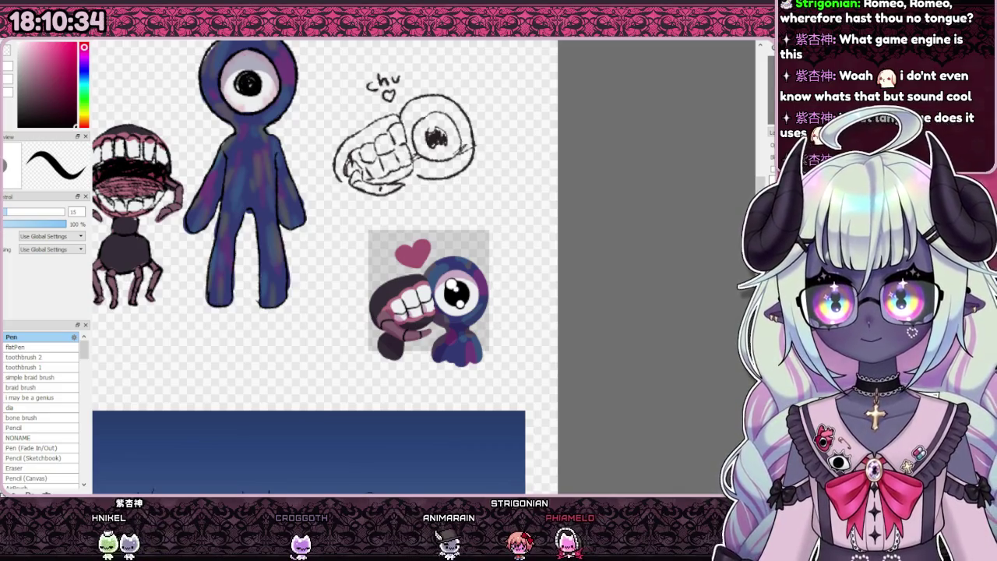
pyautogui.scroll(2, 407, 266)
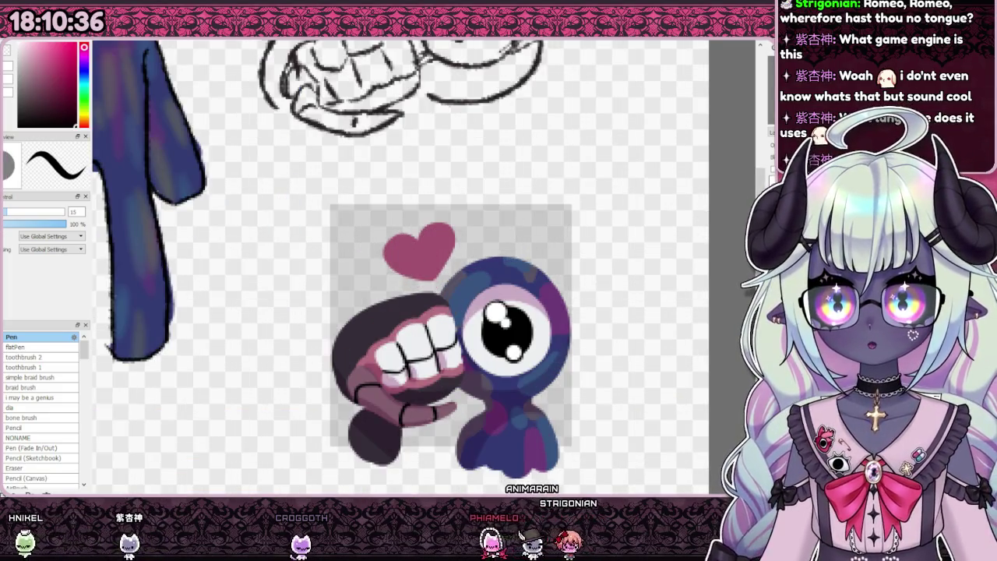
pyautogui.scroll(3, 372, 400)
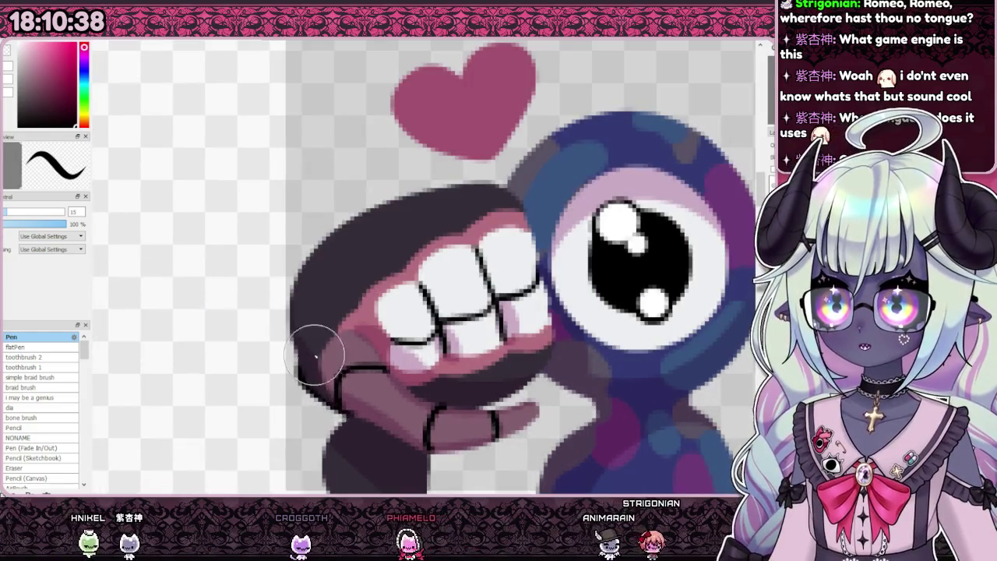
pyautogui.moveTo(347, 425); pyautogui.dragTo(318, 290)
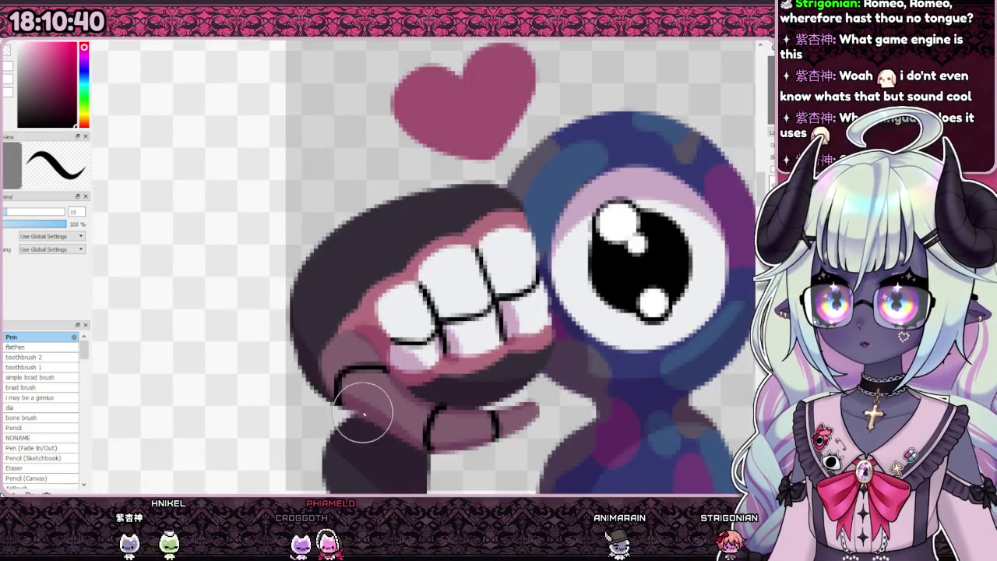
pyautogui.moveTo(310, 353)
pyautogui.mouseDown()
pyautogui.moveTo(363, 227)
pyautogui.moveTo(300, 300)
pyautogui.mouseUp()
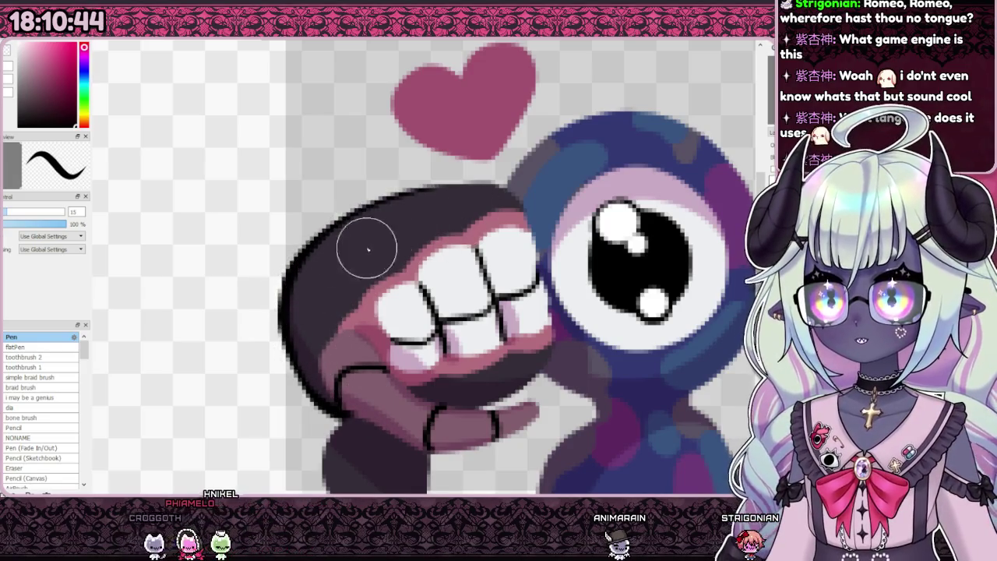
pyautogui.hotkey('ctrl', 'z')
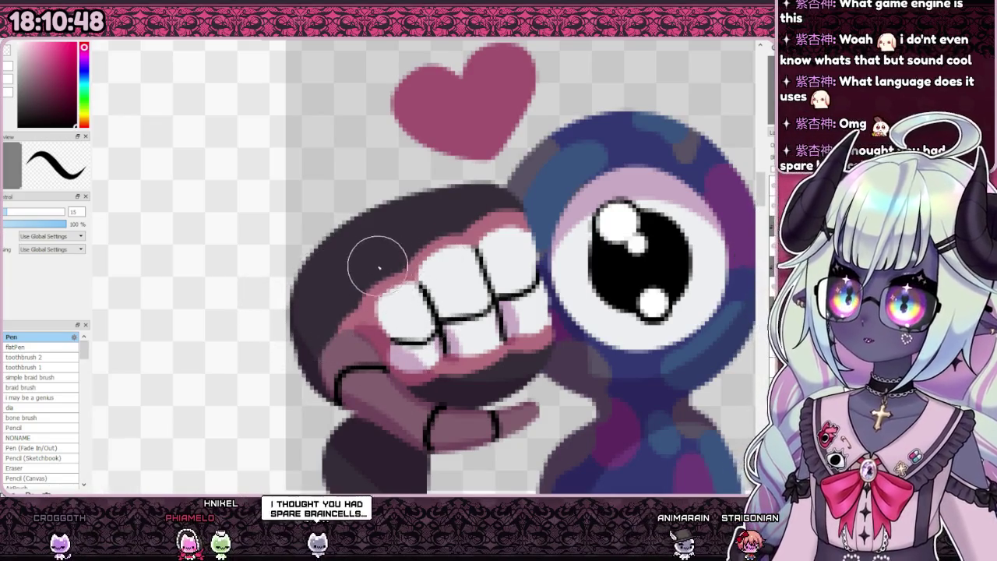
pyautogui.scroll(-4, 383, 223)
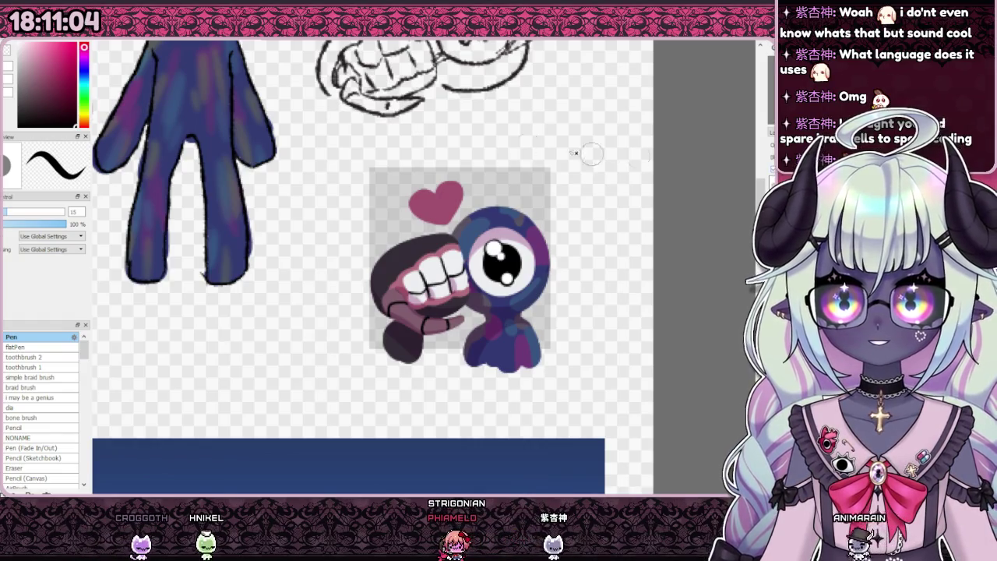
# Select all pixels drawn on the emote layer after trying a rectangle around it.
pyautogui.moveTo(282, 128); pyautogui.dragTo(623, 405)
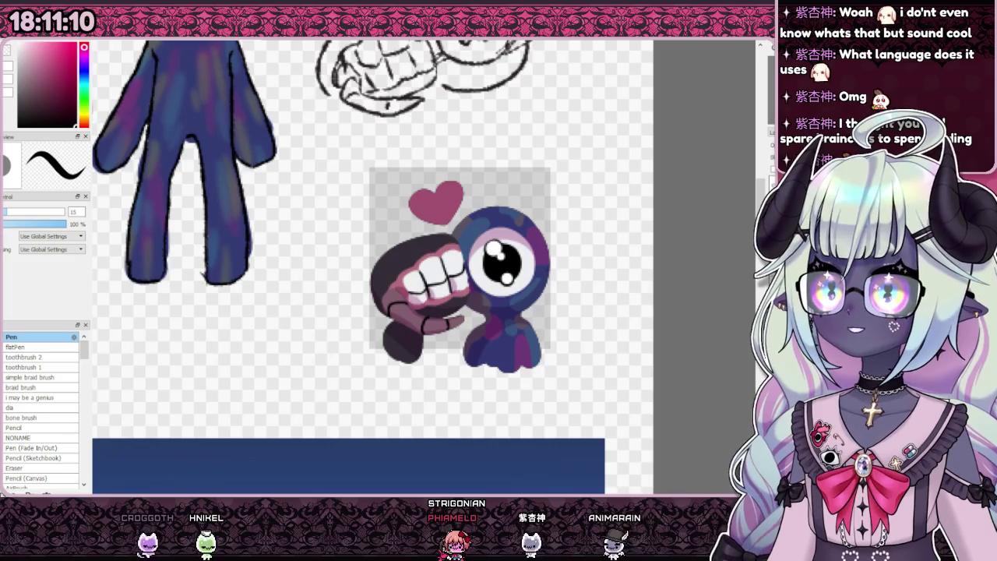
pyautogui.hotkey('ctrl', 'i')
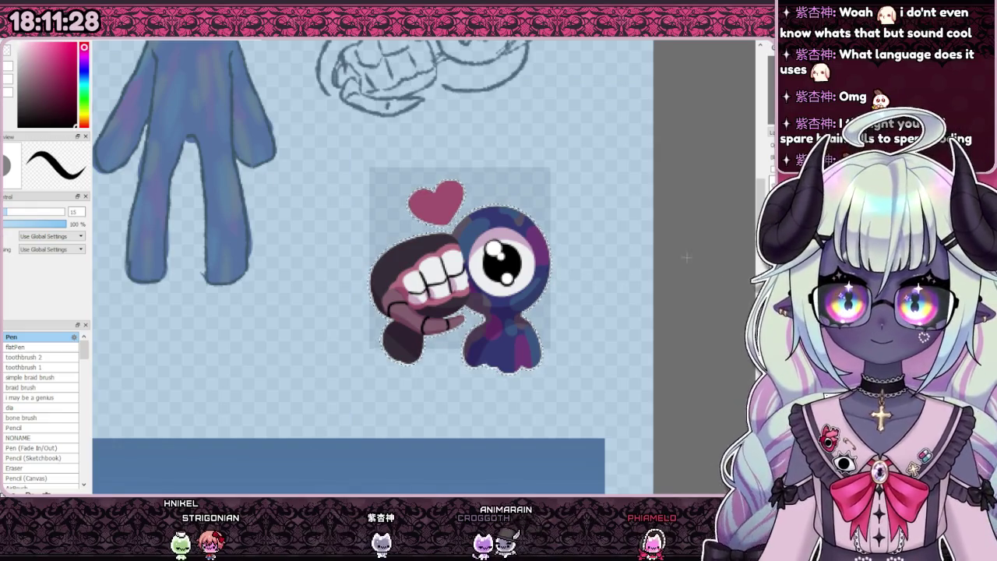
# Mark a rectangle around the emote, then clear that selection.
pyautogui.scroll(-2, 525, 285)
pyautogui.scroll(2, 512, 285)
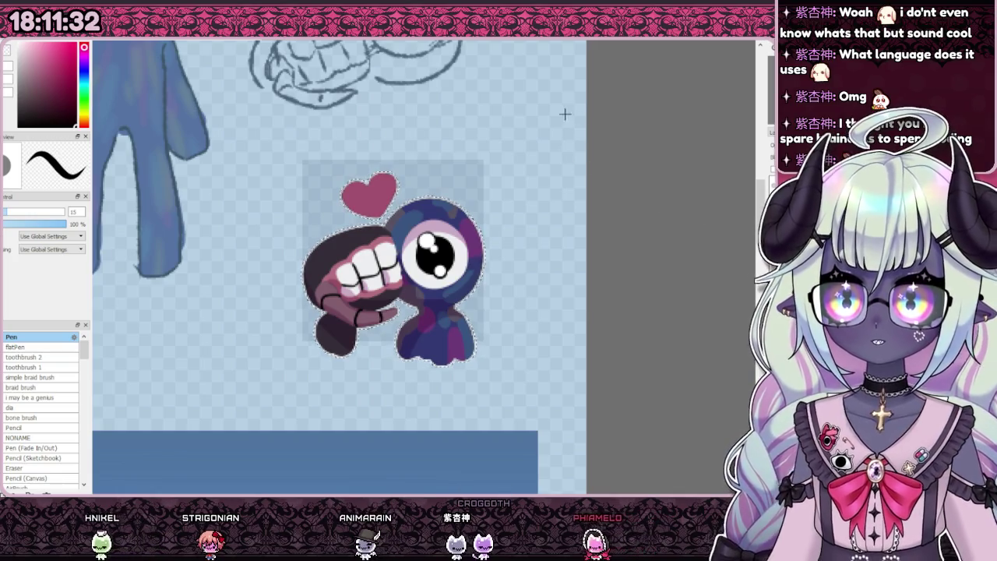
pyautogui.moveTo(557, 117); pyautogui.dragTo(187, 447)
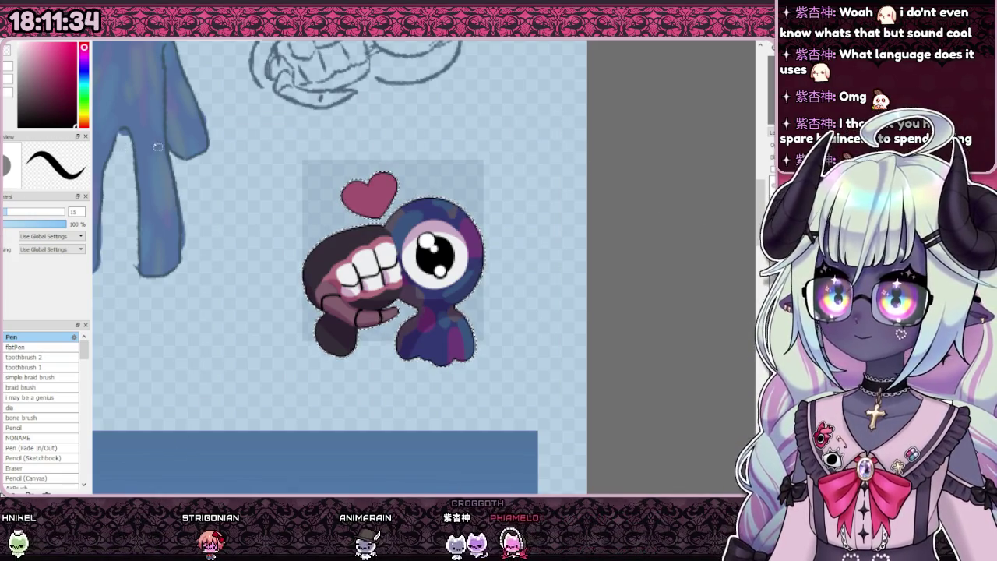
pyautogui.hotkey('ctrl', 'd')
# Reselect the emote characters.
pyautogui.scroll(1, 297, 238)
pyautogui.scroll(-2, 363, 245)
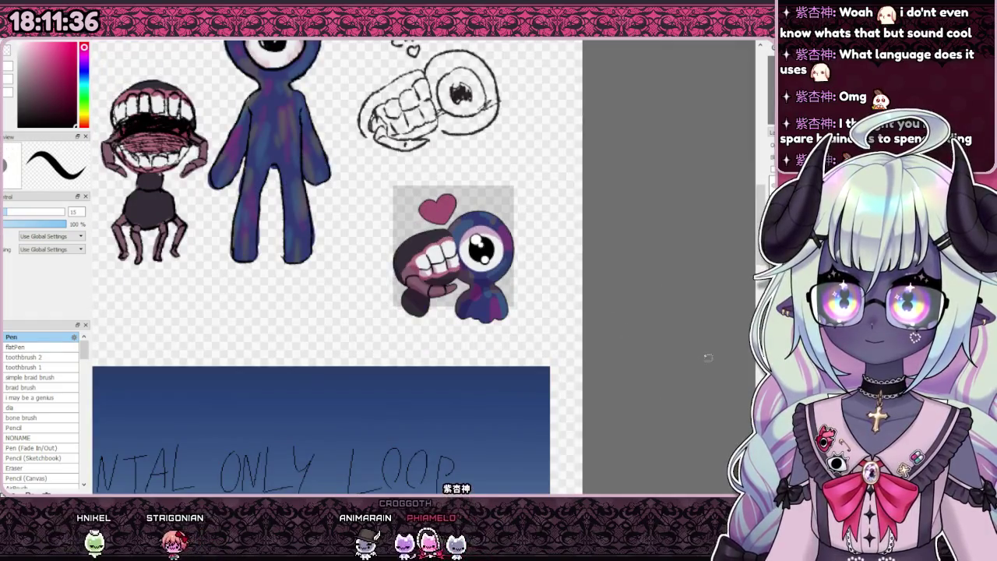
pyautogui.scroll(1, 548, 357)
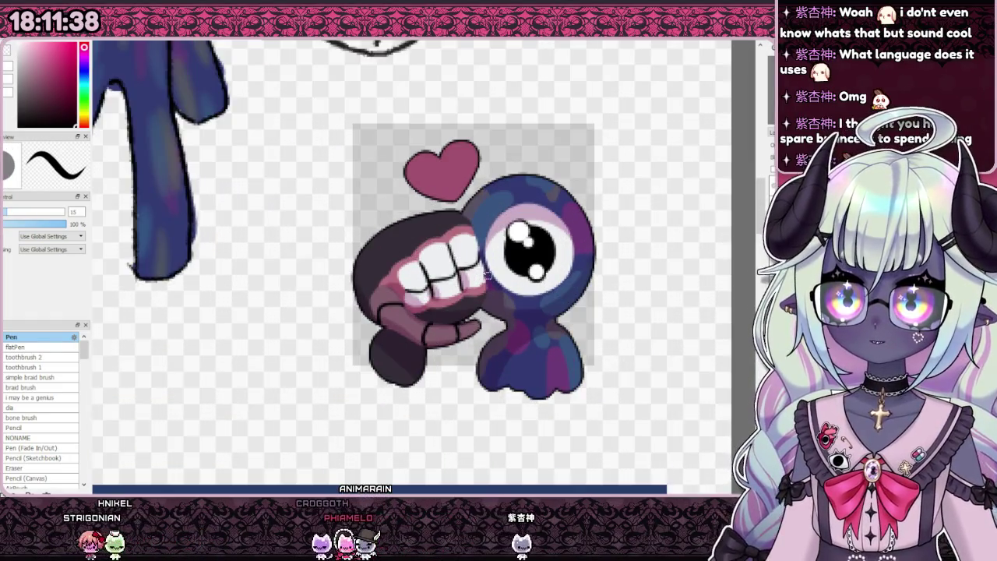
pyautogui.scroll(-1, 548, 357)
pyautogui.click(548, 357)
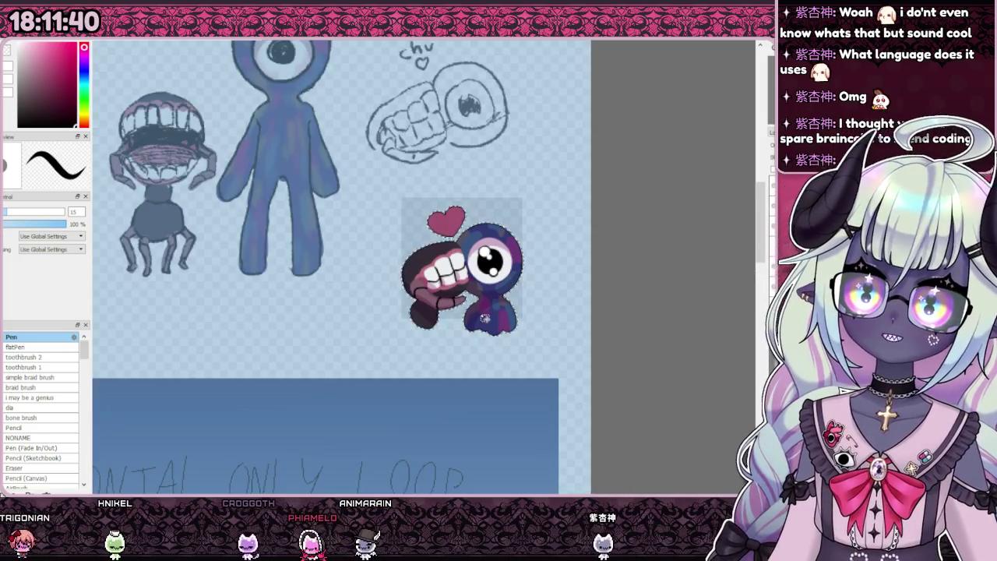
pyautogui.scroll(1, 445, 234)
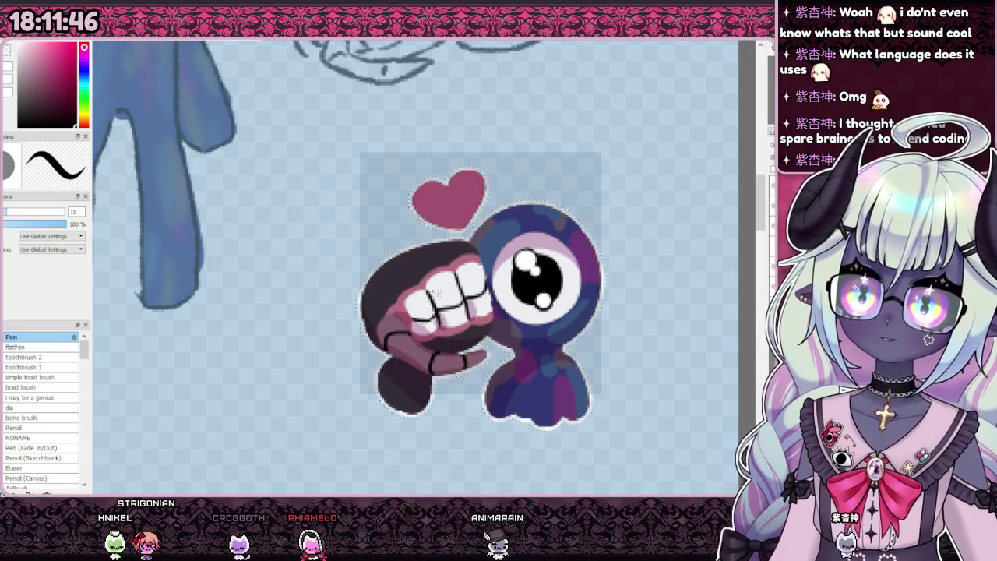
pyautogui.scroll(-1, 272, 167)
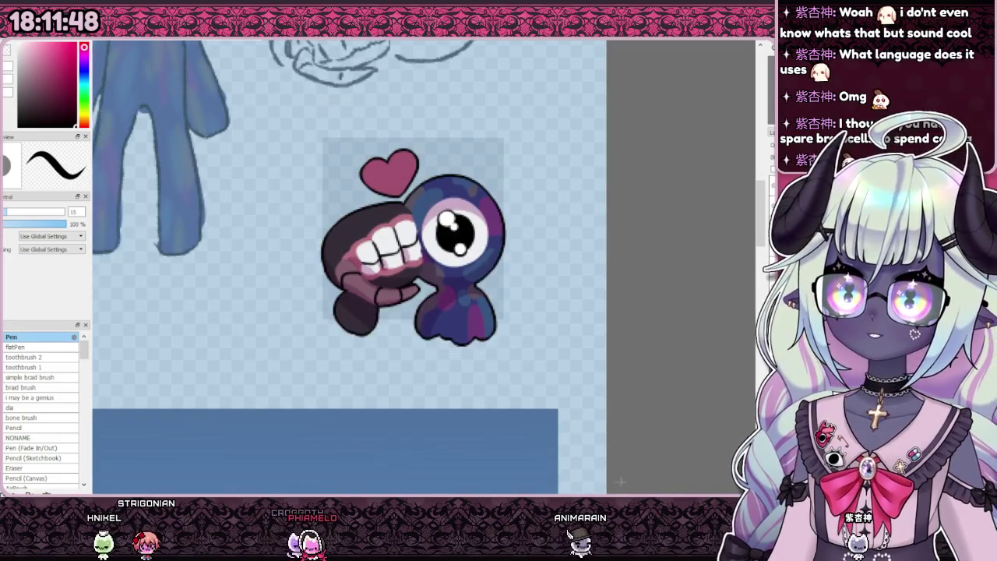
# Deselect so the board around the emote is no longer masked.
pyautogui.hotkey('ctrl', 'd')
pyautogui.scroll(-1, 493, 276)
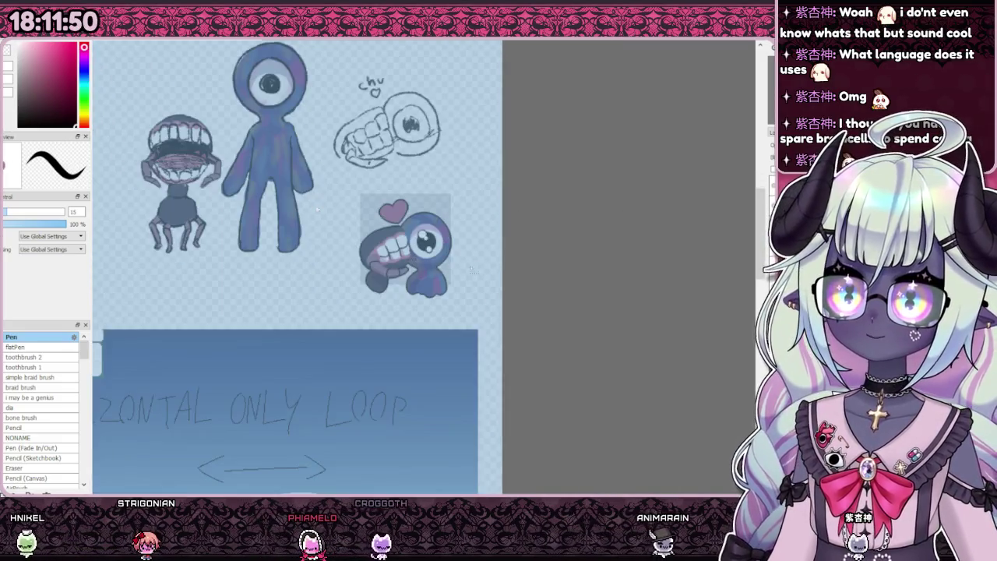
pyautogui.scroll(-1, 493, 276)
pyautogui.scroll(-1, 493, 276)
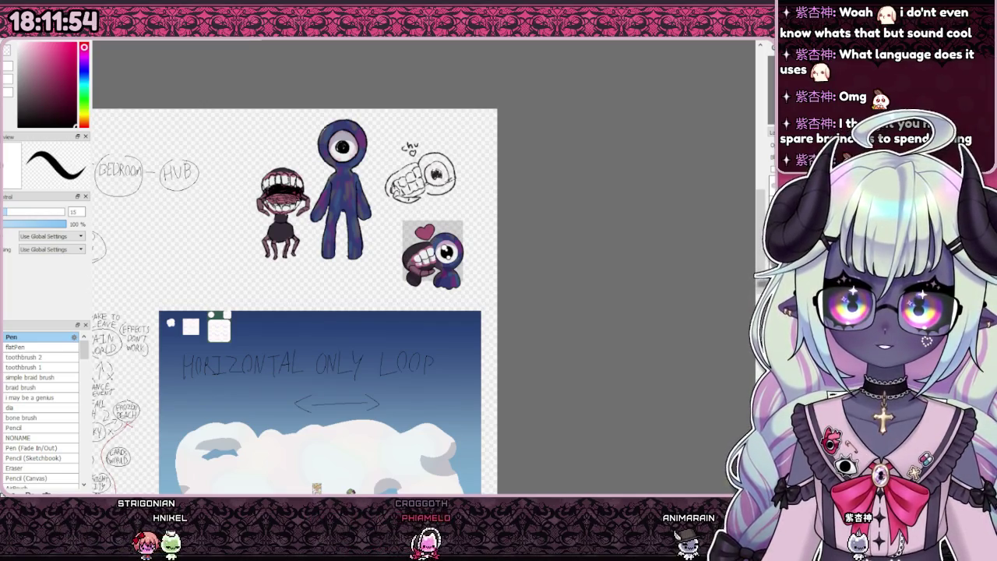
pyautogui.scroll(1, 435, 237)
pyautogui.scroll(1, 435, 236)
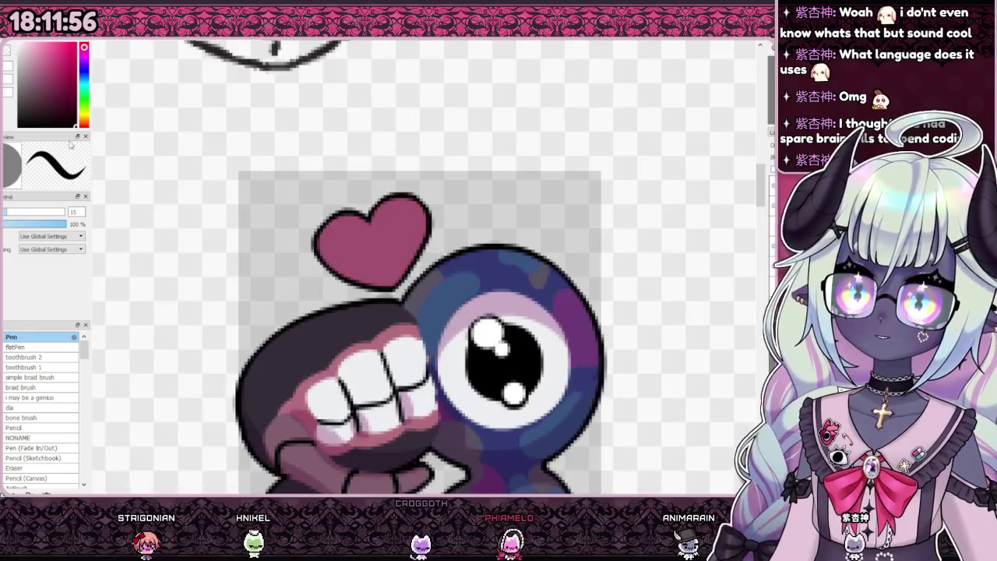
pyautogui.scroll(-1, 430, 226)
pyautogui.scroll(1, 417, 331)
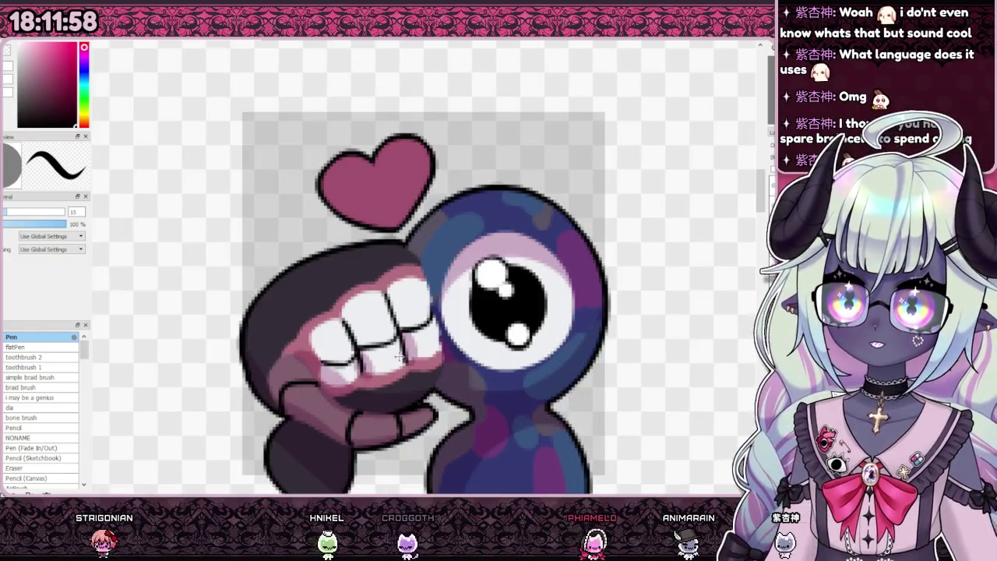
pyautogui.scroll(-1, 417, 218)
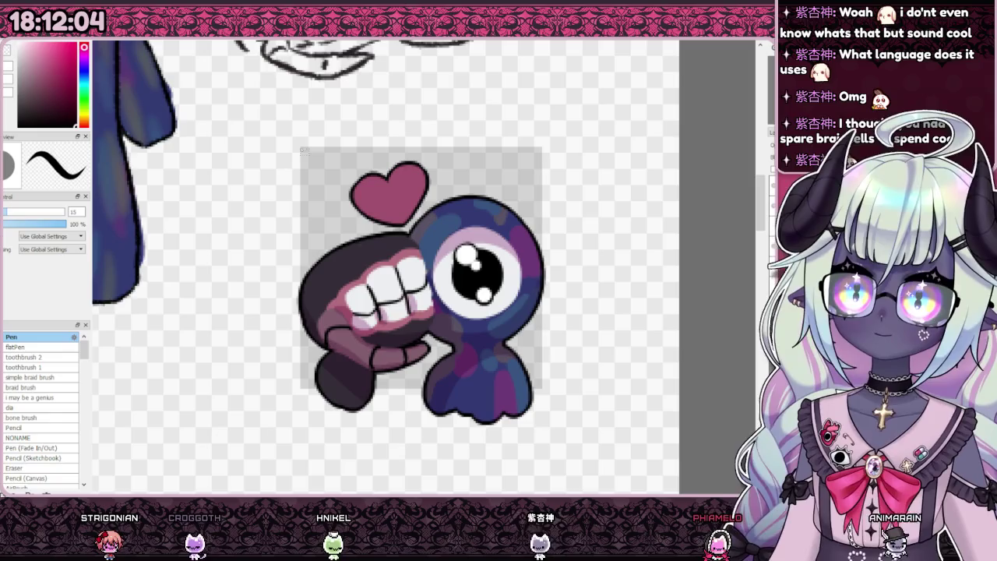
# Marquee a square around the emote and heart, and crop the canvas to it.
pyautogui.moveTo(535, 365); pyautogui.dragTo(541, 390)
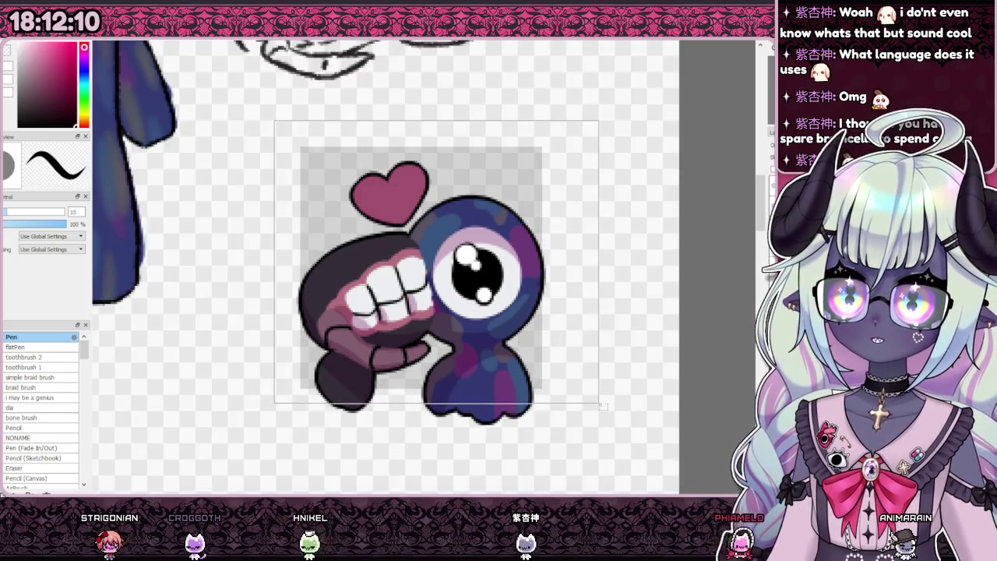
pyautogui.moveTo(277, 122); pyautogui.dragTo(585, 452)
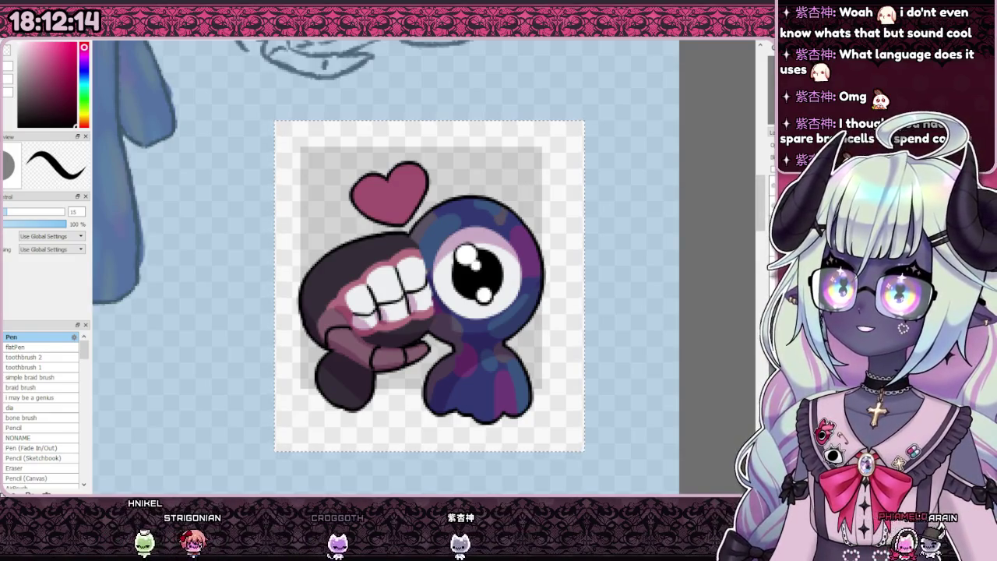
pyautogui.hotkey('ctrl', 'shift', 'x')
pyautogui.hotkey('ctrl', '0')
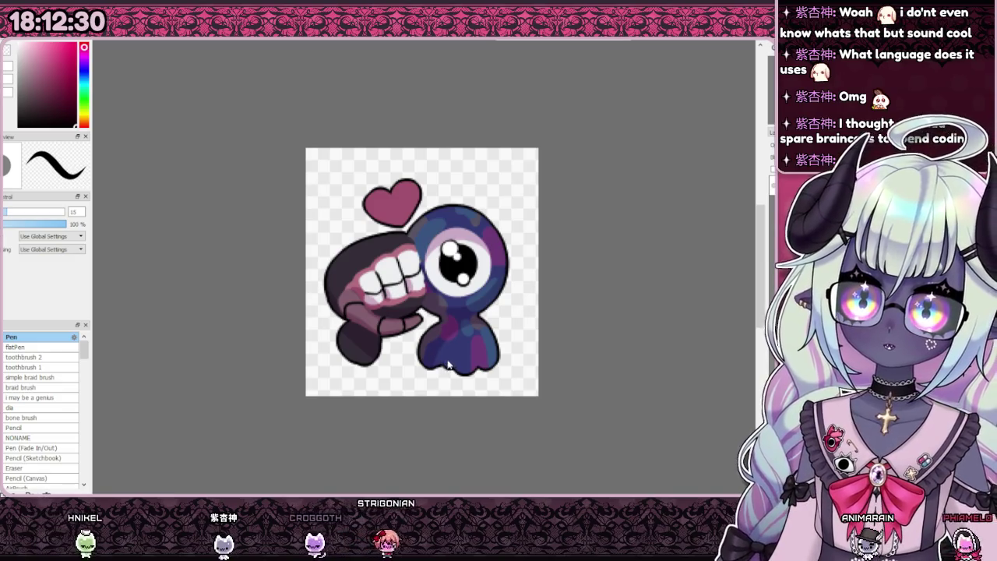
pyautogui.scroll(-1, 445, 335)
pyautogui.hotkey('ctrl', 'a')
pyautogui.hotkey('ctrl', 'd')
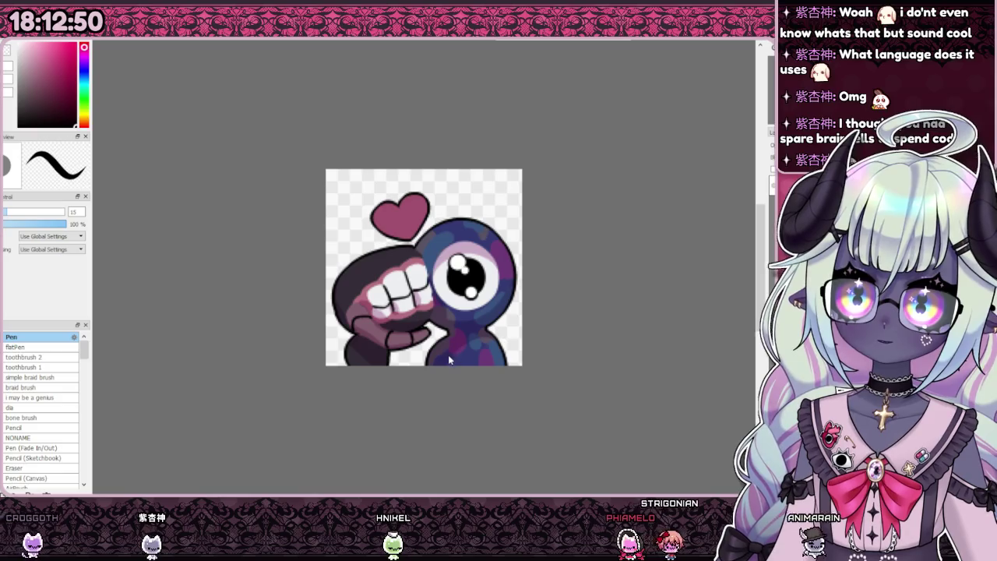
pyautogui.scroll(-1, 455, 363)
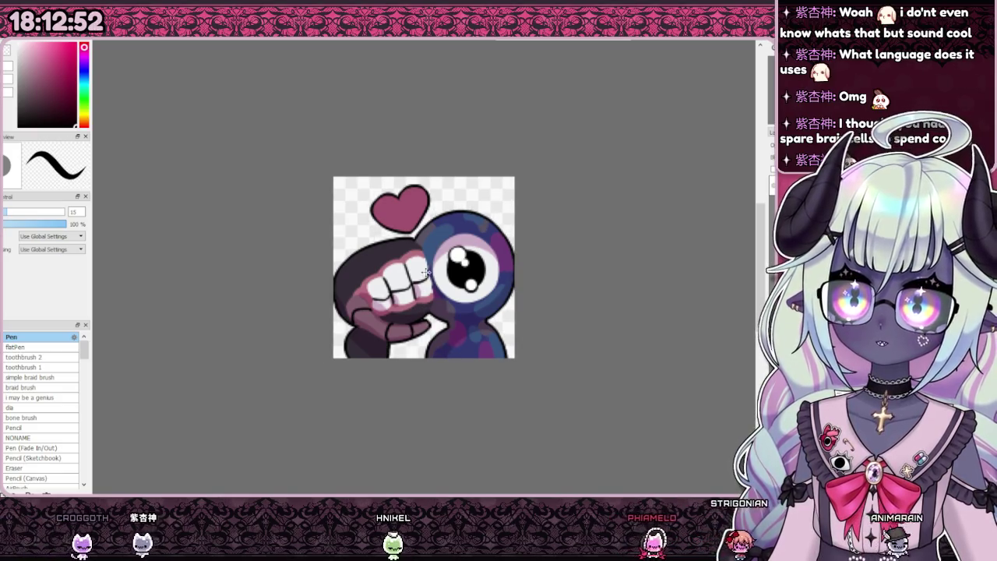
pyautogui.scroll(-2, 426, 272)
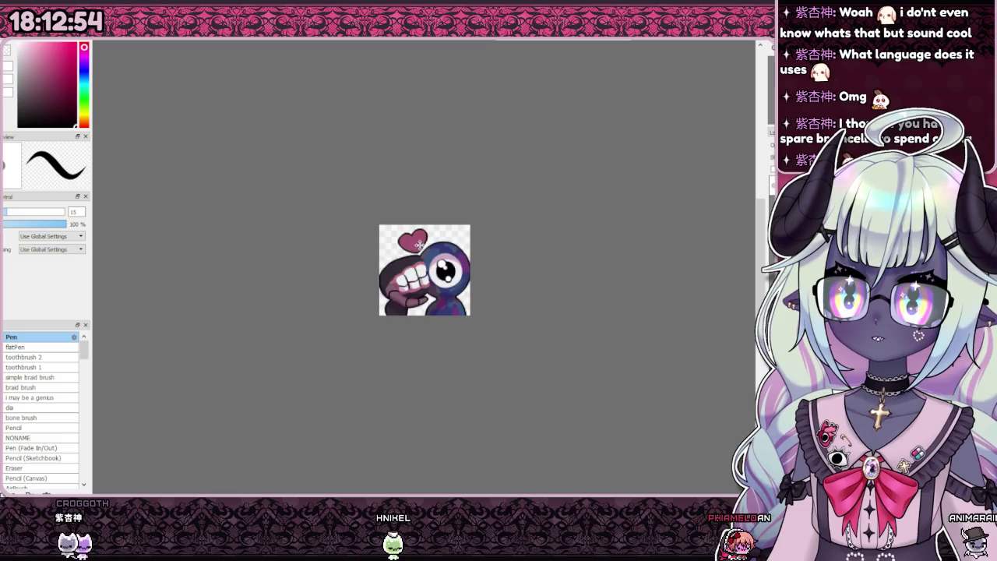
pyautogui.scroll(-2, 420, 245)
pyautogui.scroll(3, 413, 253)
pyautogui.scroll(-2, 405, 266)
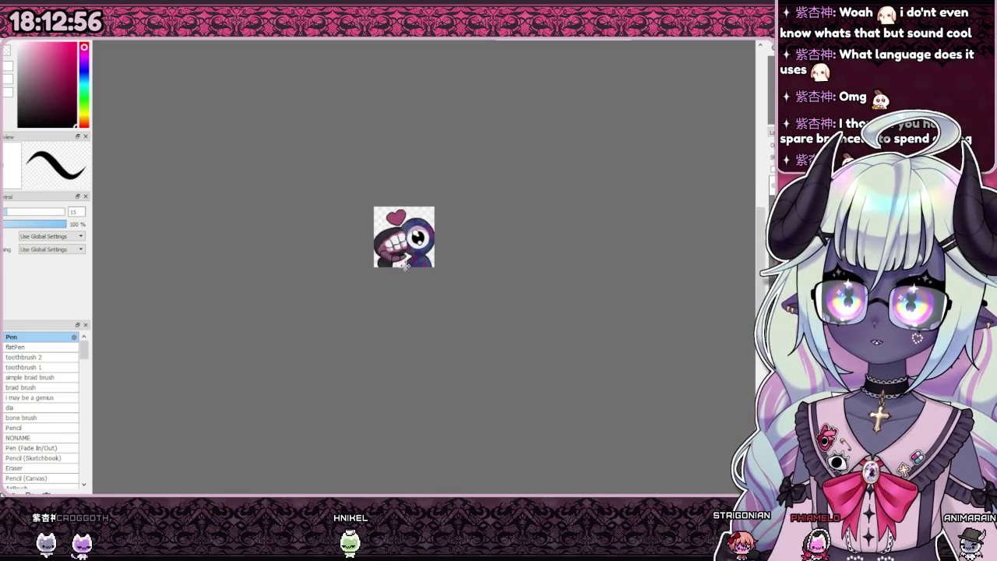
pyautogui.scroll(4, 406, 257)
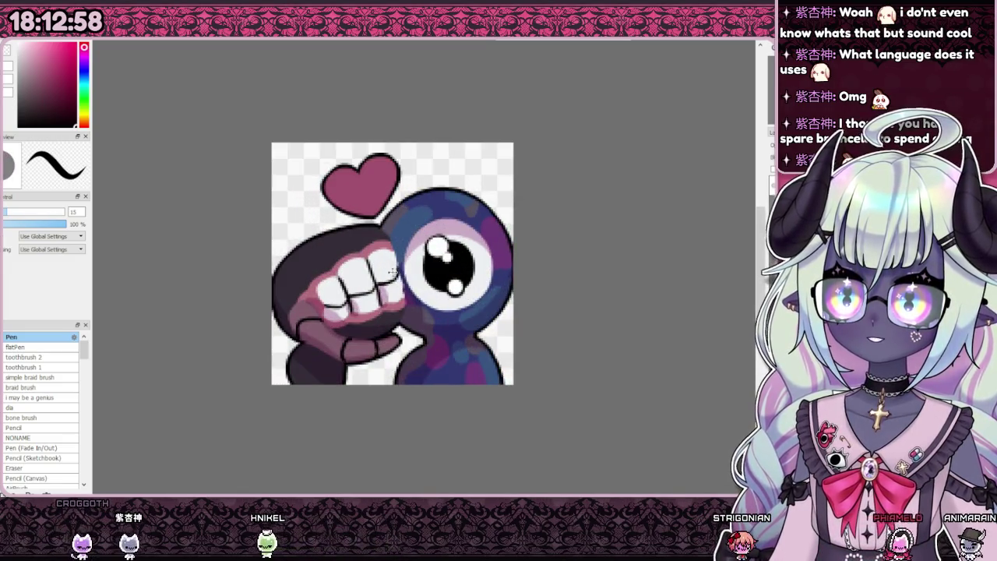
pyautogui.scroll(1, 392, 265)
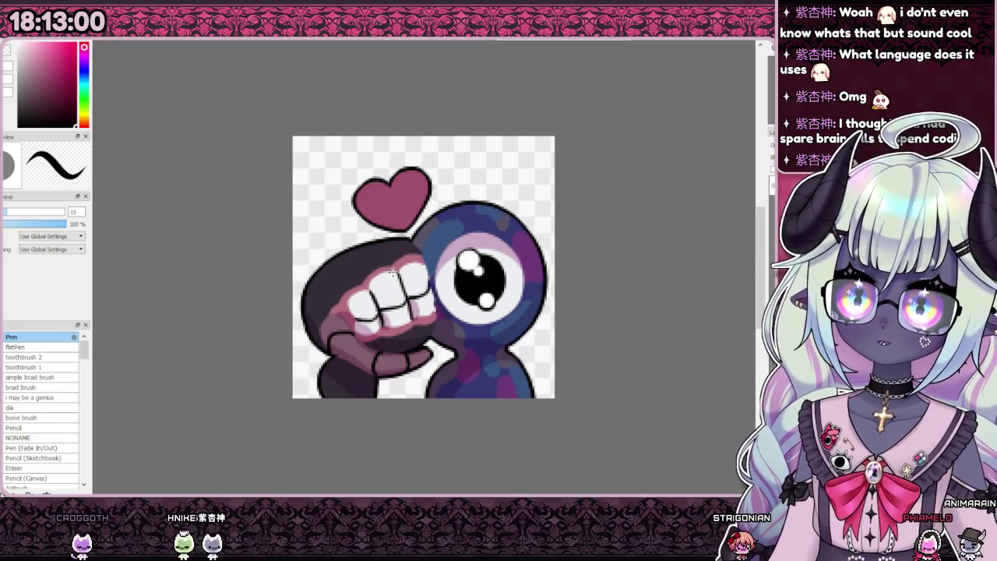
pyautogui.scroll(-2, 385, 270)
pyautogui.scroll(-1, 390, 304)
pyautogui.scroll(-1, 392, 343)
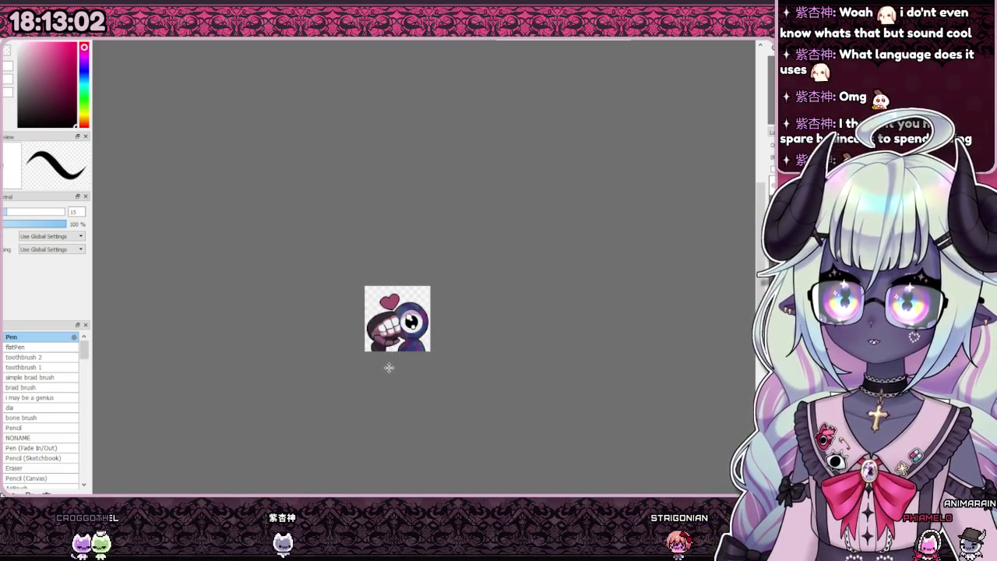
pyautogui.scroll(3, 391, 347)
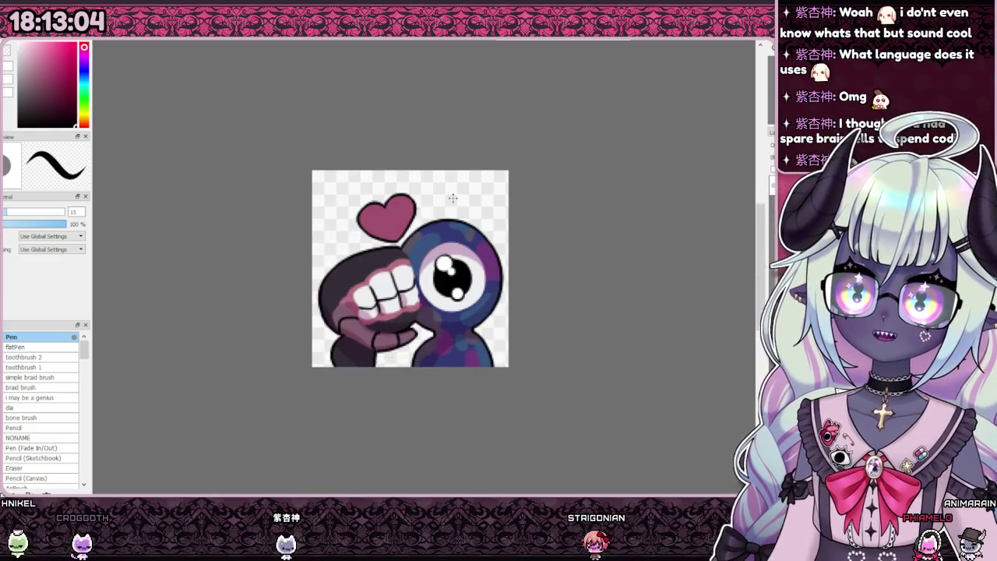
pyautogui.scroll(-1, 394, 241)
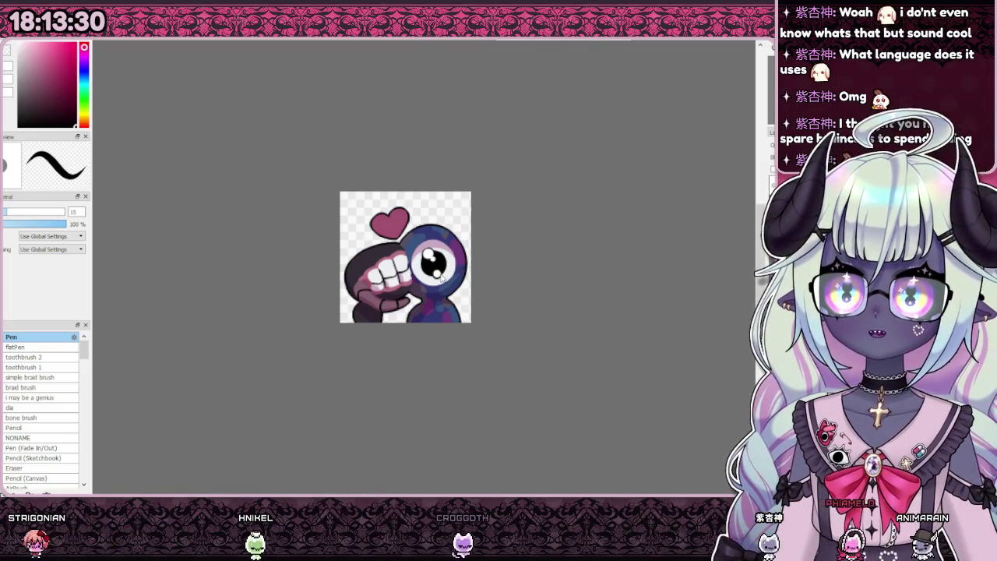
# Switch to the large sketch board document, then back to the small emote canvas.
pyautogui.hotkey('ctrl', 'Tab')
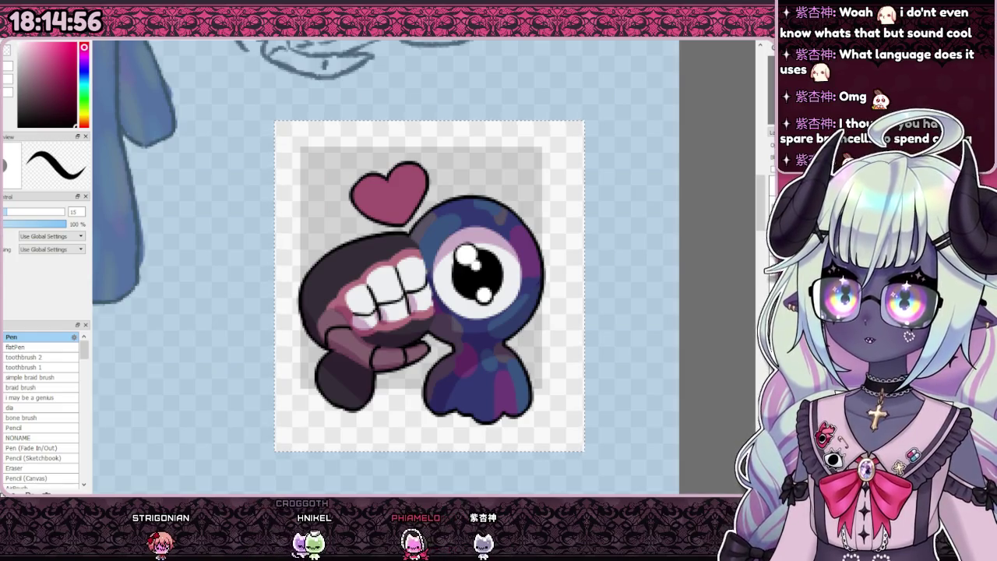
pyautogui.hotkey('ctrl', 'tab')
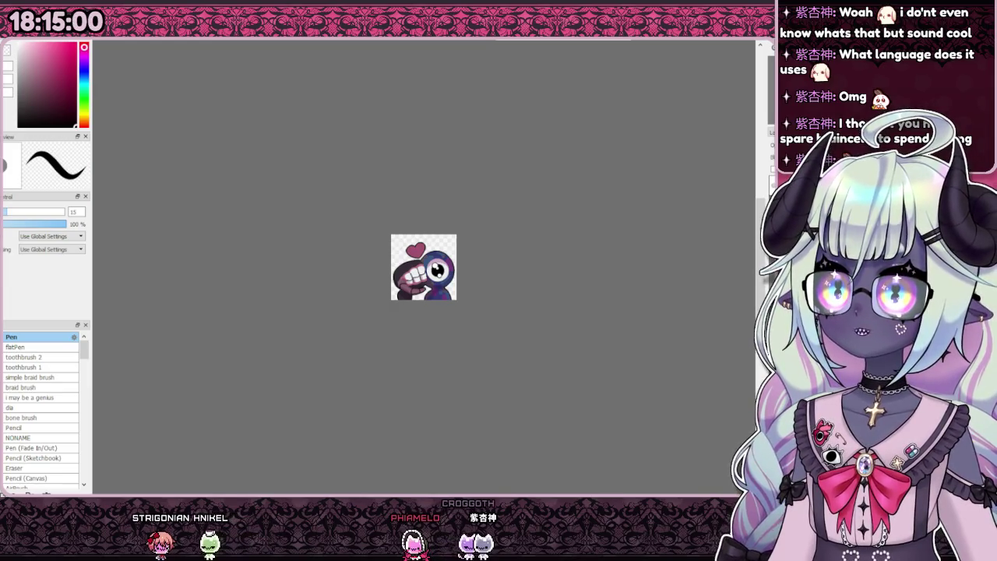
# Flip through the blue, brown, gold, pale yellow, beige and darker brown emote versions.
pyautogui.hotkey('ctrl', 'tab')
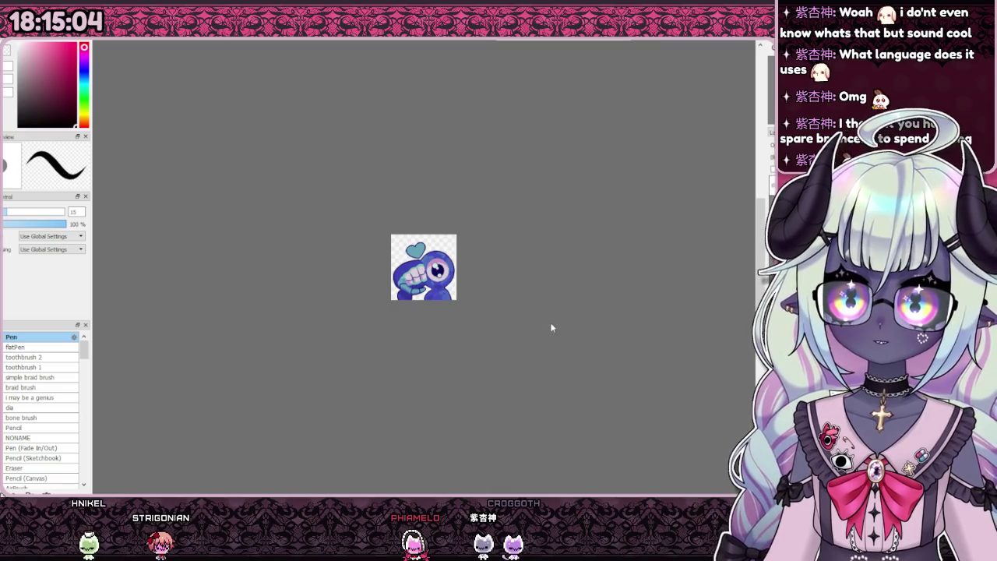
pyautogui.hotkey('ctrl', 'tab')
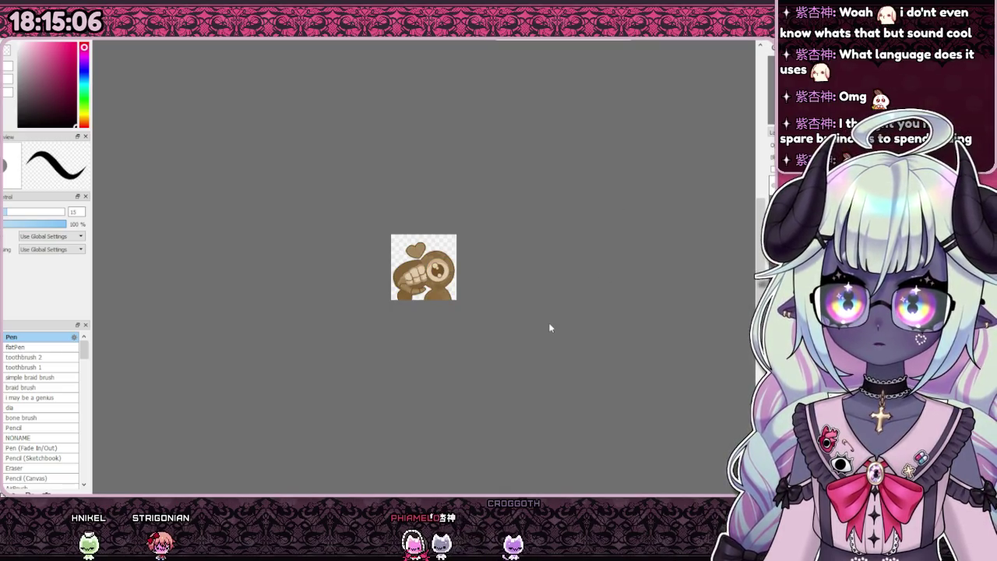
pyautogui.hotkey('ctrl', 'Tab')
pyautogui.hotkey('ctrl', 'Tab')
pyautogui.hotkey('ctrl', 'Tab')
pyautogui.hotkey('ctrl', 'Tab')
pyautogui.hotkey('ctrl', 'Tab')
pyautogui.hotkey('ctrl', 'Tab')
pyautogui.hotkey('ctrl', 'Tab')
pyautogui.hotkey('ctrl', 'Tab')
pyautogui.hotkey('ctrl', 'Tab')
pyautogui.hotkey('ctrl', 'Tab')
pyautogui.hotkey('ctrl', 'Tab')
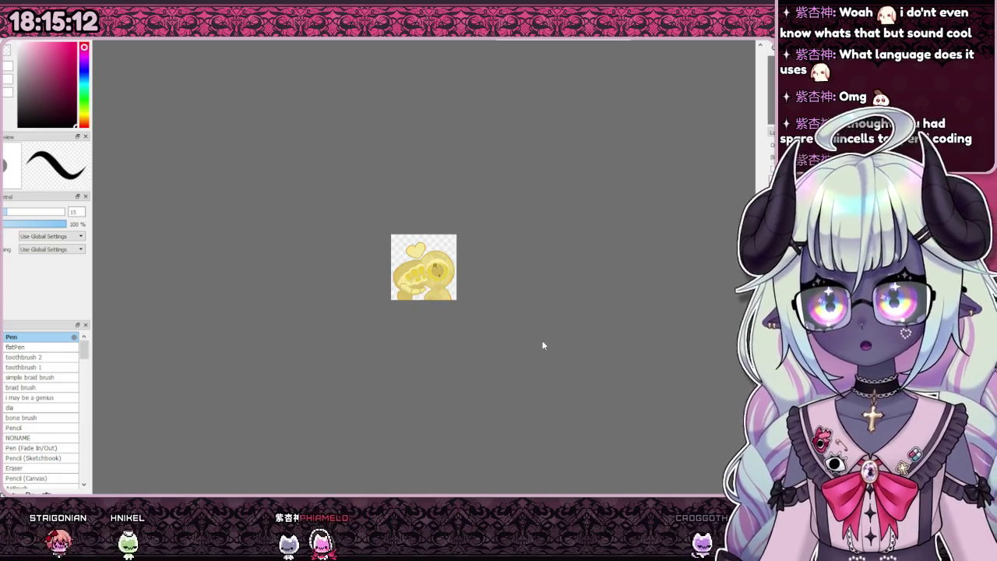
pyautogui.hotkey('ctrl', 'Tab')
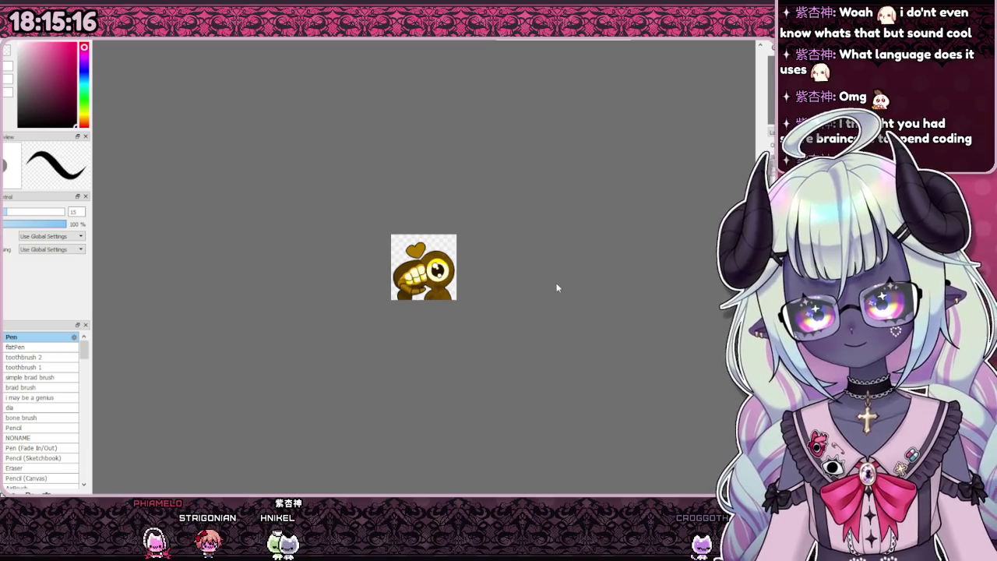
pyautogui.hotkey('ctrl', 'Tab')
pyautogui.hotkey('ctrl', 'Tab')
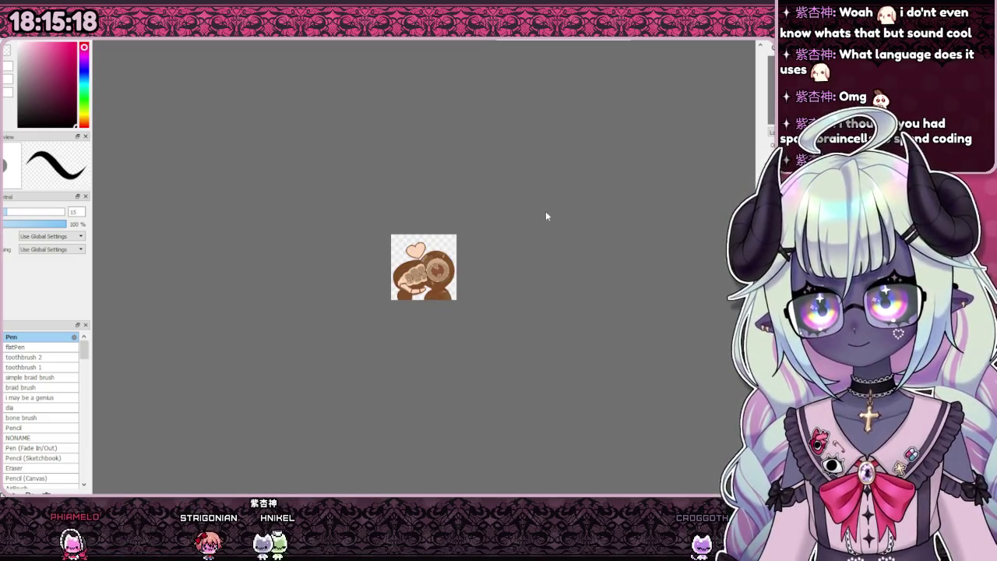
pyautogui.hotkey('ctrl', 'Tab')
pyautogui.hotkey('ctrl', 'Tab')
pyautogui.hotkey('ctrl', 'Tab')
pyautogui.hotkey('ctrl', 'Tab')
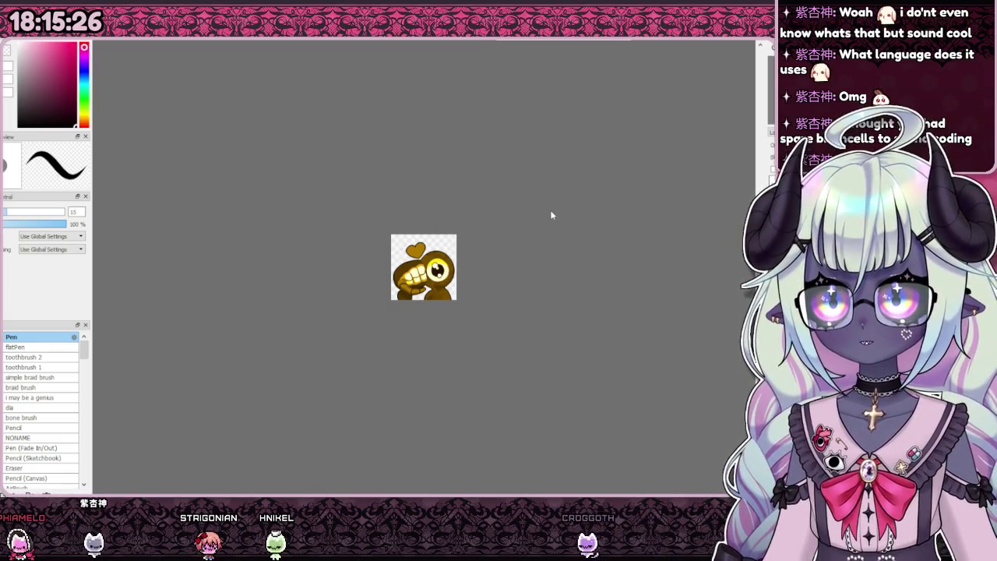
pyautogui.hotkey('ctrl', 'Tab')
pyautogui.hotkey('ctrl', 'Tab')
# Compare the purple and yellow versions, settle on gold-brown, and pan the view up-left.
pyautogui.hotkey('ctrl', 'Tab')
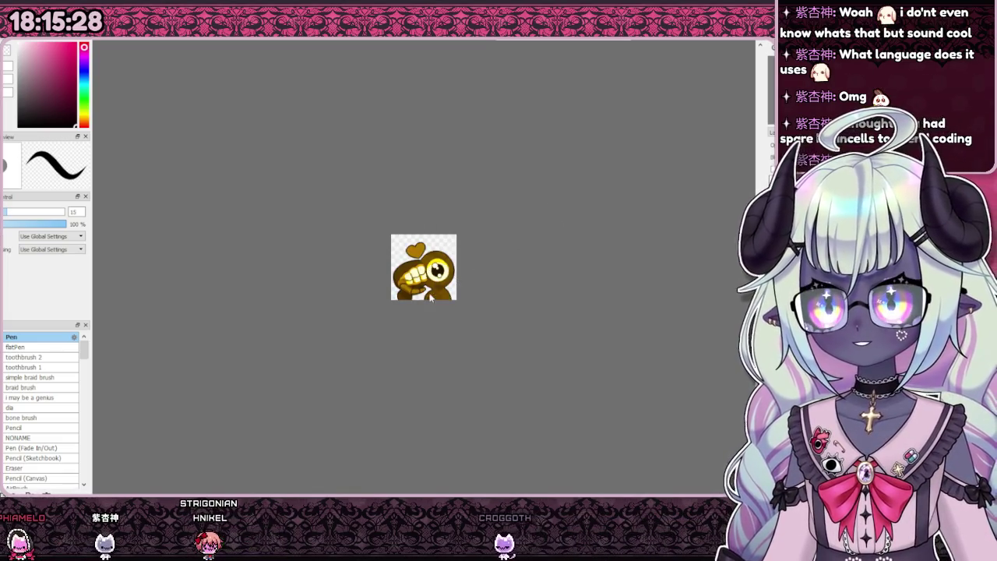
pyautogui.hotkey('ctrl', 'Tab')
pyautogui.hotkey('ctrl', 'Tab')
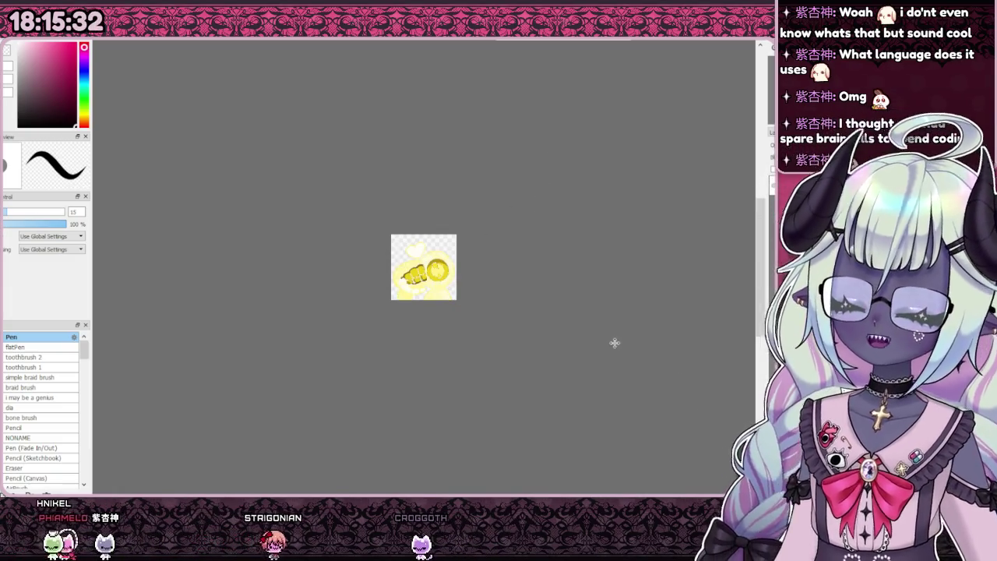
pyautogui.hotkey('ctrl', 'Tab')
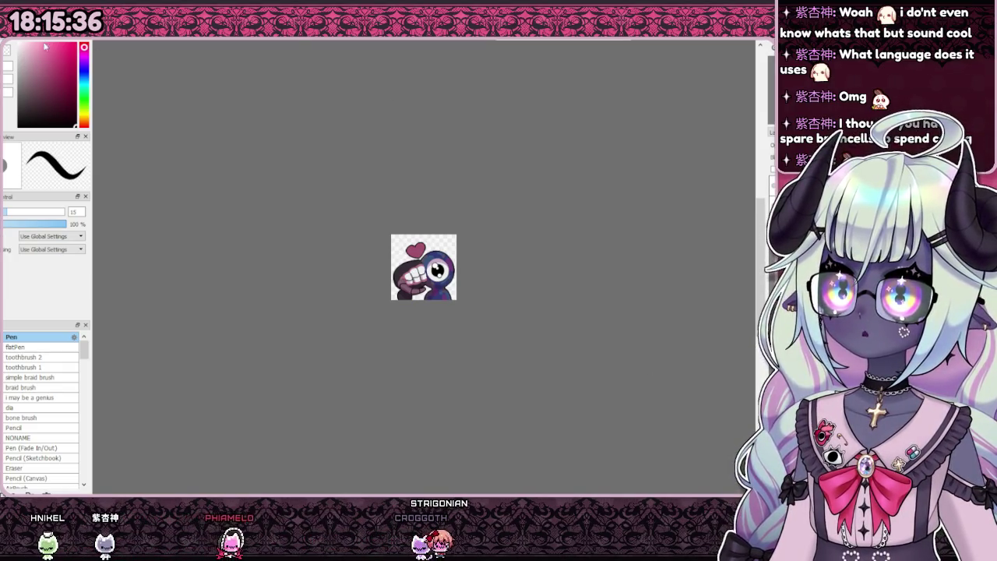
pyautogui.hotkey('ctrl', 'Tab')
pyautogui.hotkey('ctrl', 'Tab')
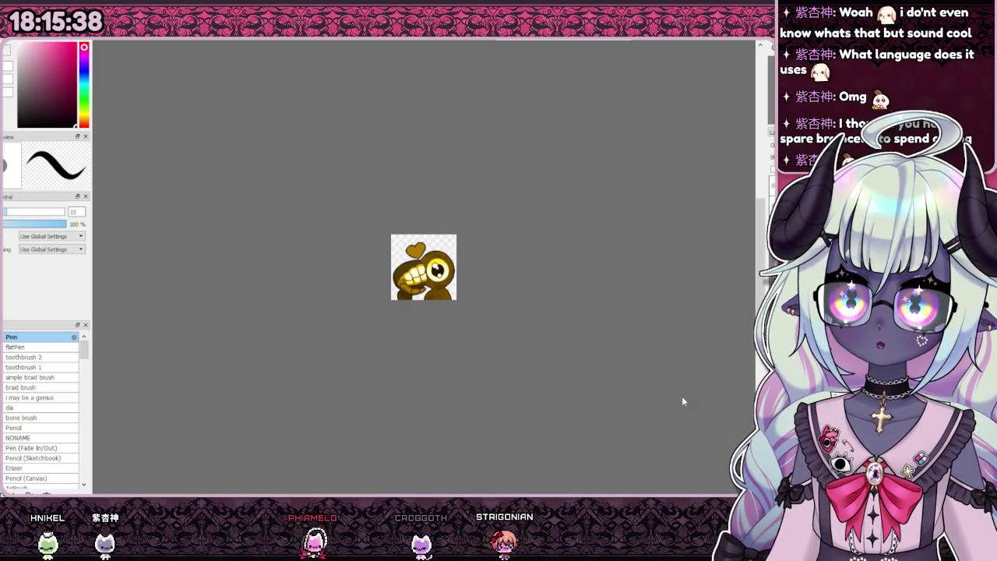
pyautogui.scroll(2, 476, 267)
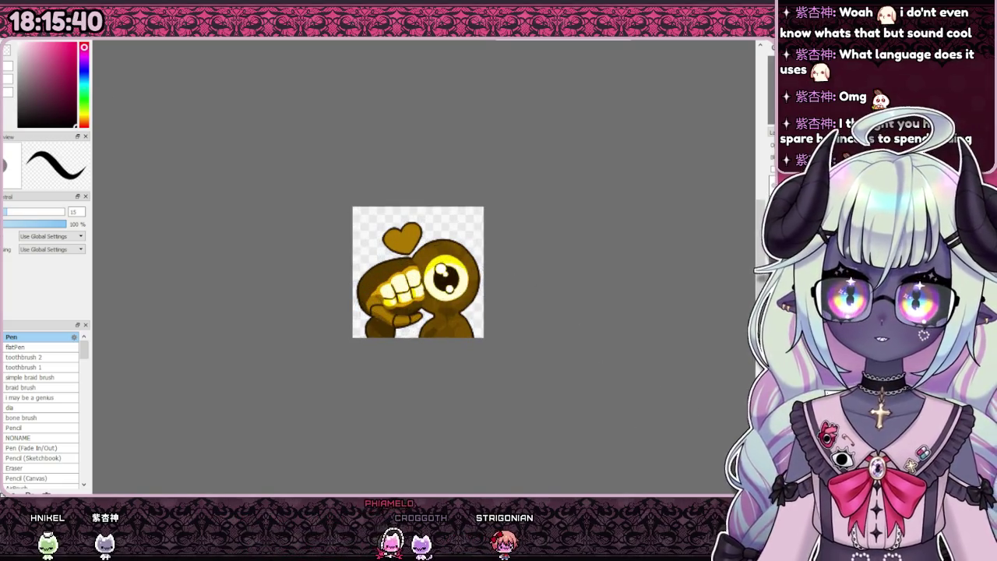
pyautogui.hotkey('ctrl', 'Tab')
pyautogui.hotkey('ctrl', 'Tab')
pyautogui.hotkey('ctrl', 'Tab')
pyautogui.hotkey('ctrl', 'Tab')
pyautogui.hotkey('ctrl', 'Tab')
pyautogui.hotkey('ctrl', 'Tab')
pyautogui.hotkey('ctrl', 'Tab')
pyautogui.hotkey('ctrl', 'Tab')
pyautogui.hotkey('ctrl', 'Tab')
pyautogui.hotkey('ctrl', 'Tab')
pyautogui.hotkey('ctrl', 'Tab')
pyautogui.hotkey('ctrl', 'Tab')
pyautogui.hotkey('ctrl', 'Tab')
pyautogui.hotkey('ctrl', 'Tab')
pyautogui.hotkey('ctrl', 'Tab')
pyautogui.hotkey('ctrl', 'Tab')
pyautogui.hotkey('ctrl', 'Tab')
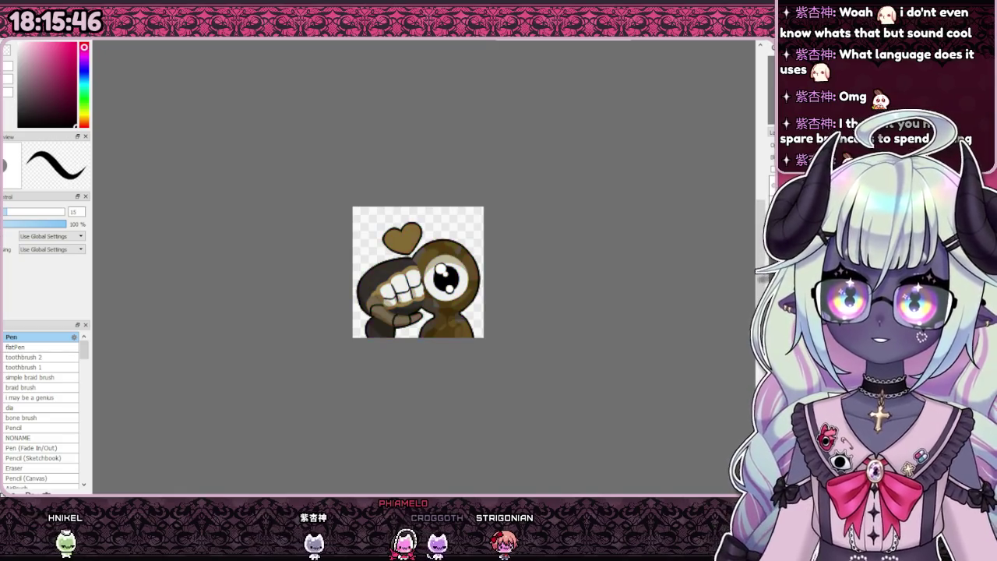
pyautogui.hotkey('ctrl', 'Tab')
pyautogui.hotkey('ctrl', 'Tab')
pyautogui.hotkey('ctrl', 'Tab')
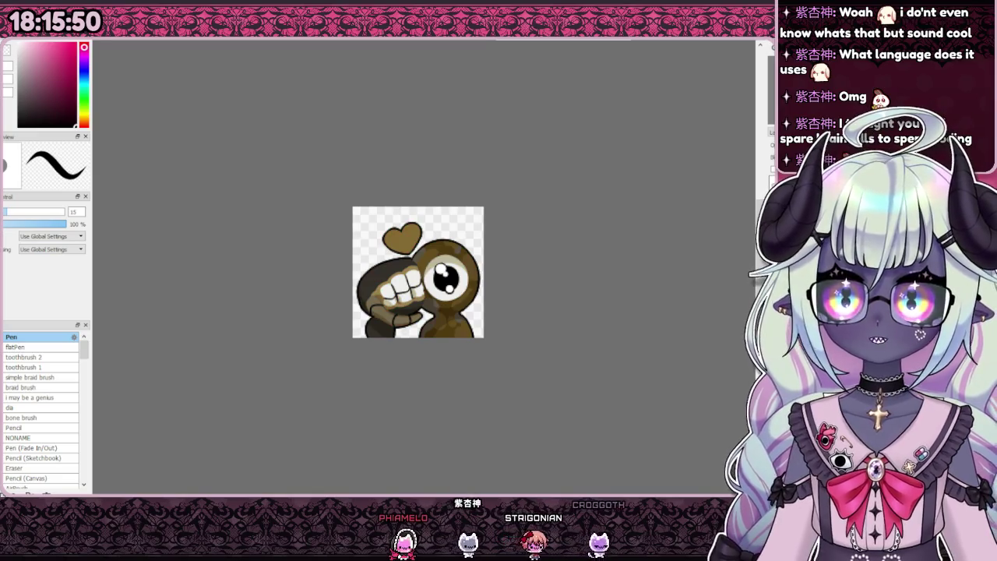
pyautogui.hotkey('ctrl', 'Tab')
pyautogui.hotkey('ctrl', 'Tab')
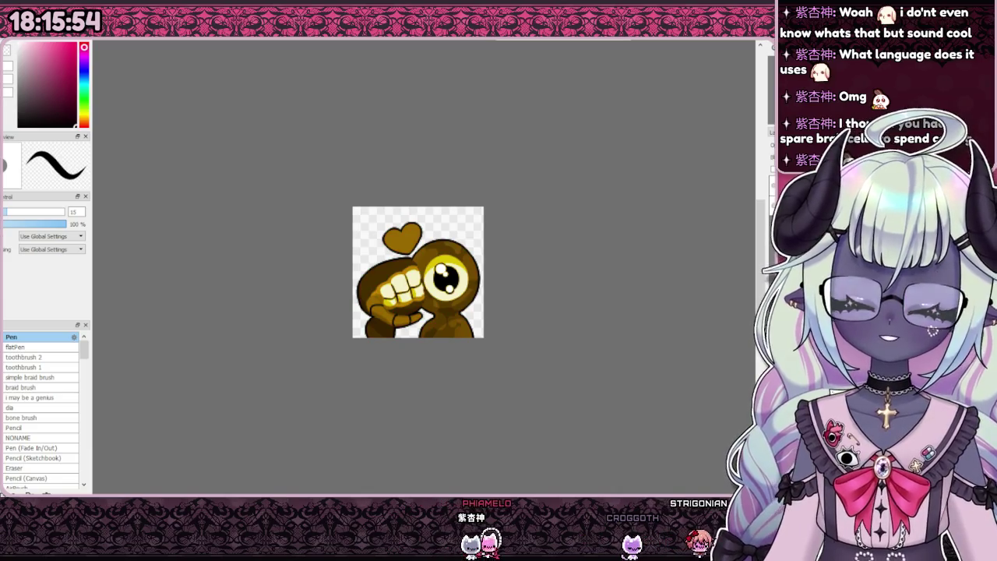
pyautogui.moveTo(353, 211); pyautogui.dragTo(309, 147)
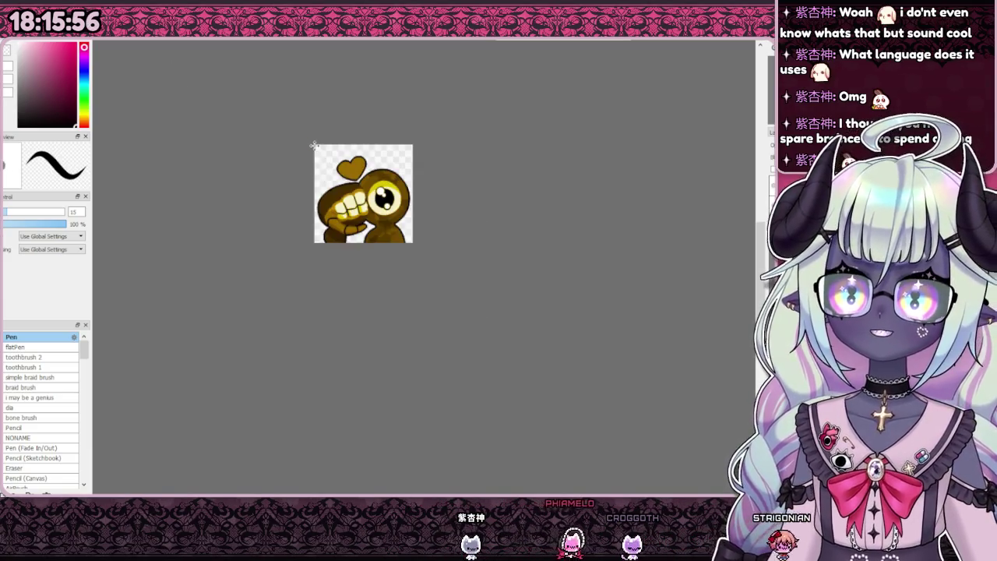
# Compare the dark brown and lighter golden tan versions of the emote.
pyautogui.moveTo(395, 163); pyautogui.dragTo(472, 172)
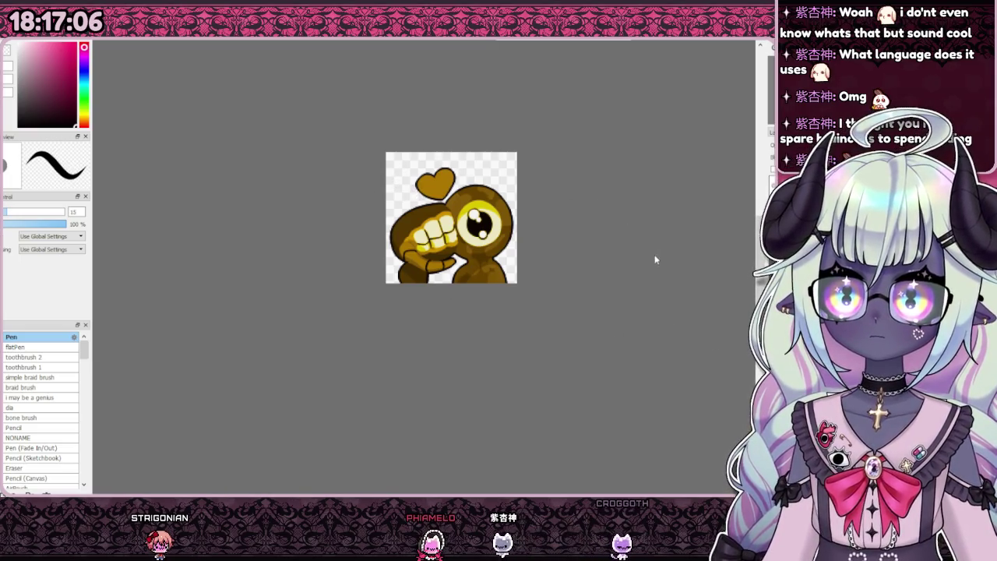
pyautogui.hotkey('ctrl', 'z')
pyautogui.hotkey('ctrl', 'y')
pyautogui.hotkey('ctrl', 'z')
pyautogui.hotkey('ctrl', 'y')
pyautogui.hotkey('ctrl', 'y')
pyautogui.hotkey('ctrl', 'z')
pyautogui.hotkey('ctrl', 'y')
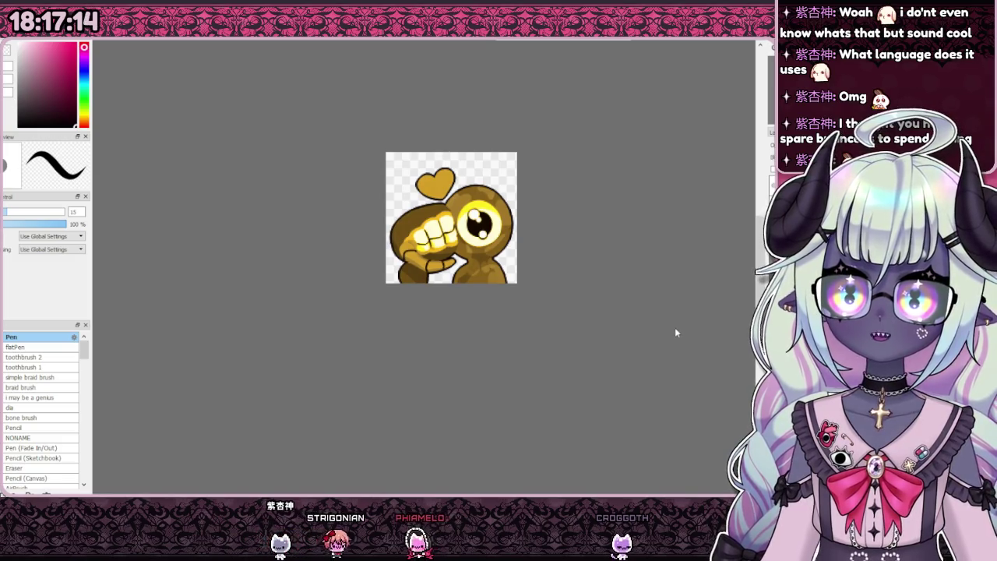
# Toggle between the gold, blue and green versions, keeping gold-brown.
pyautogui.hotkey('ctrl', 'z')
pyautogui.hotkey('ctrl', 'y')
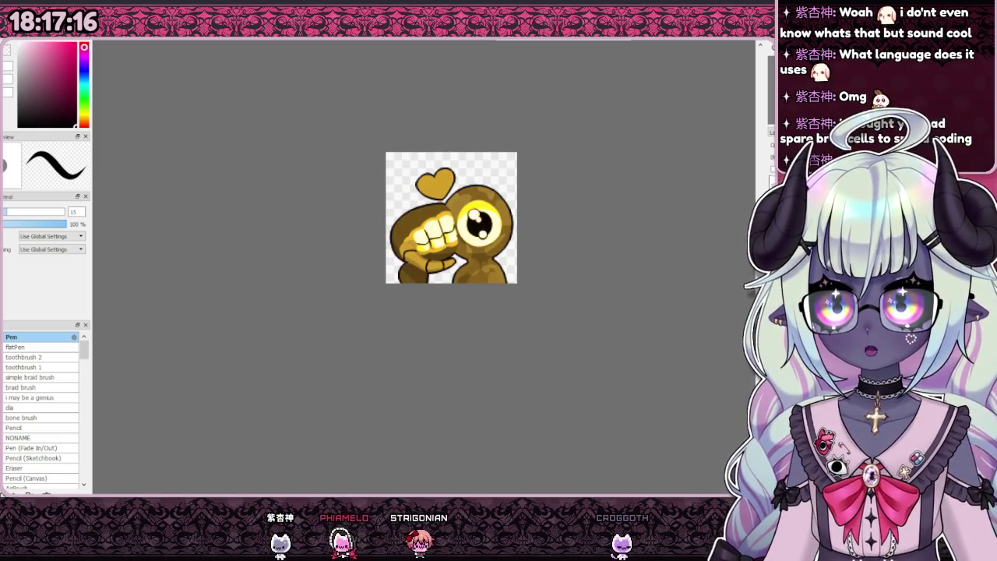
pyautogui.hotkey('ctrl', 'z')
pyautogui.hotkey('ctrl', 'z')
pyautogui.hotkey('ctrl', 'y')
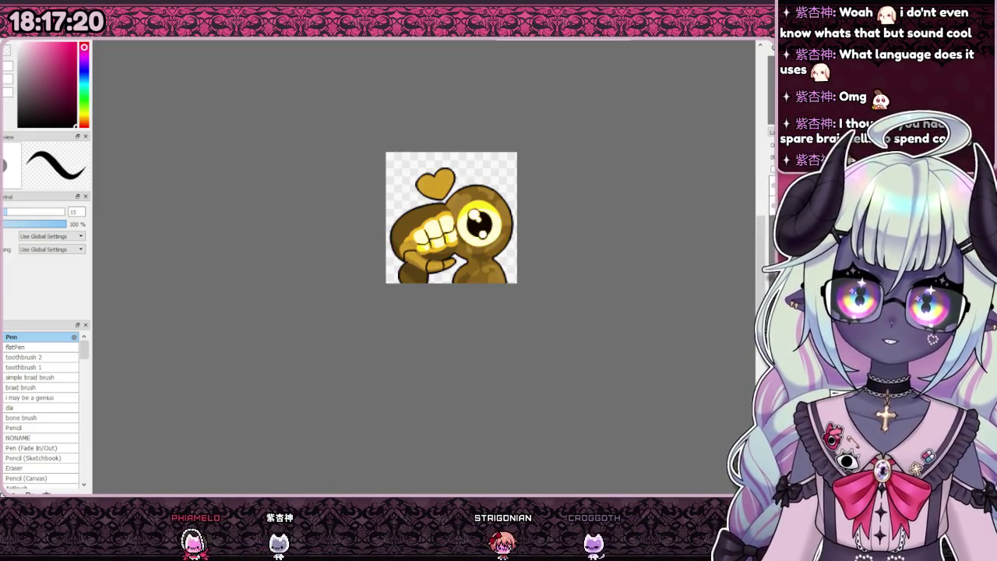
pyautogui.hotkey('ctrl', 'y')
pyautogui.hotkey('ctrl', 'z')
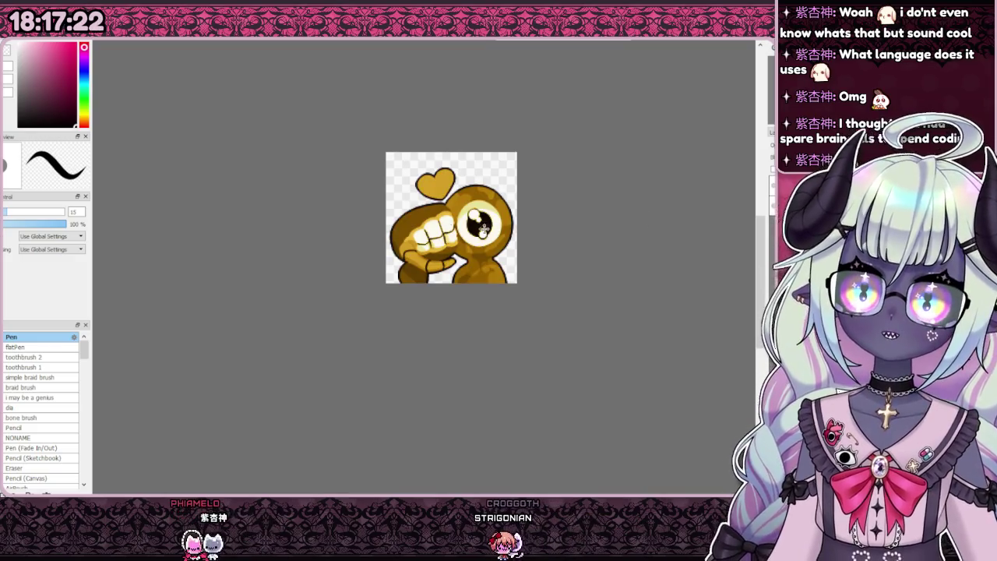
# Zoom in and paint a white shine on the heart's upper-left lobe.
pyautogui.scroll(-3, 571, 227)
pyautogui.scroll(4, 572, 227)
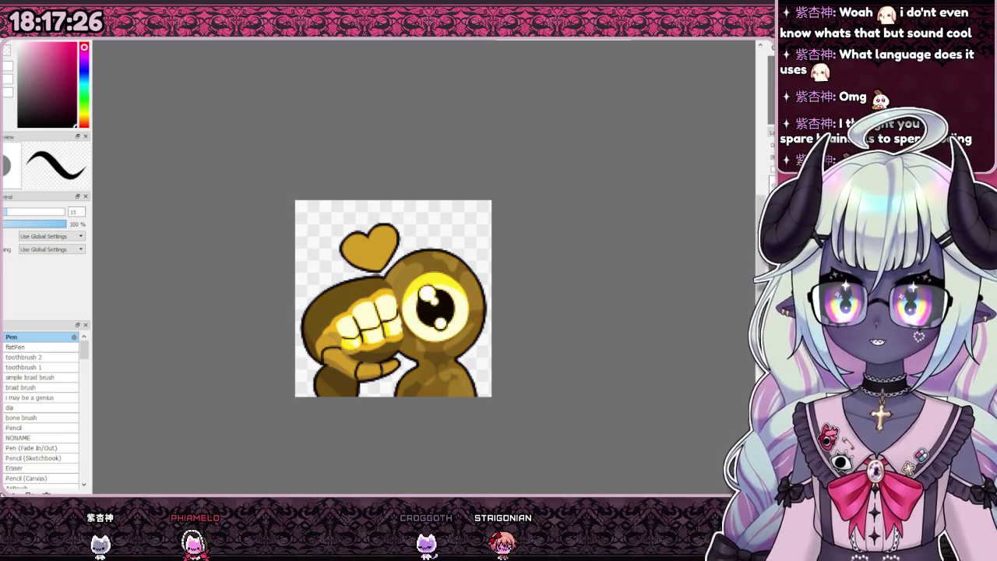
pyautogui.scroll(-3, 451, 201)
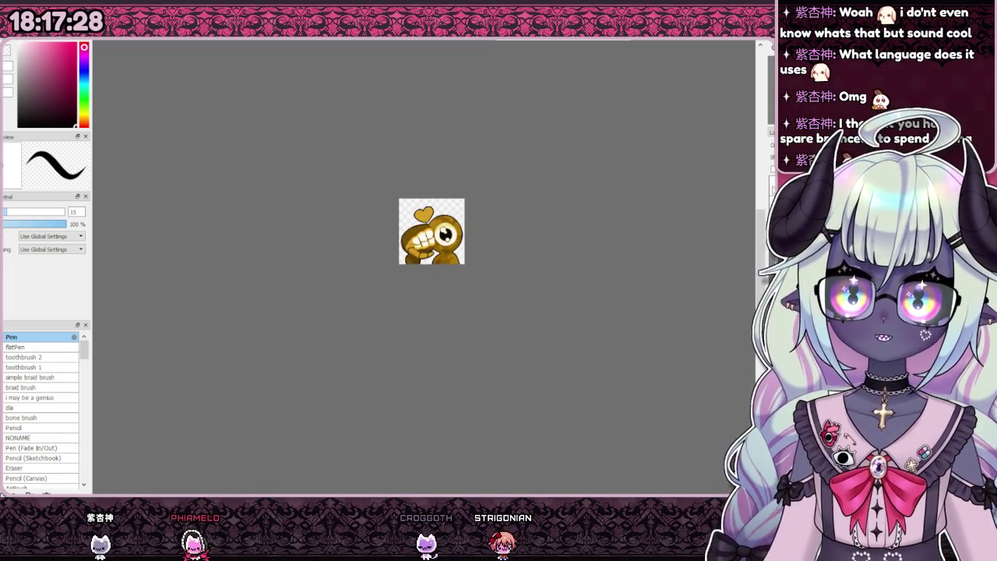
pyautogui.scroll(3, 477, 215)
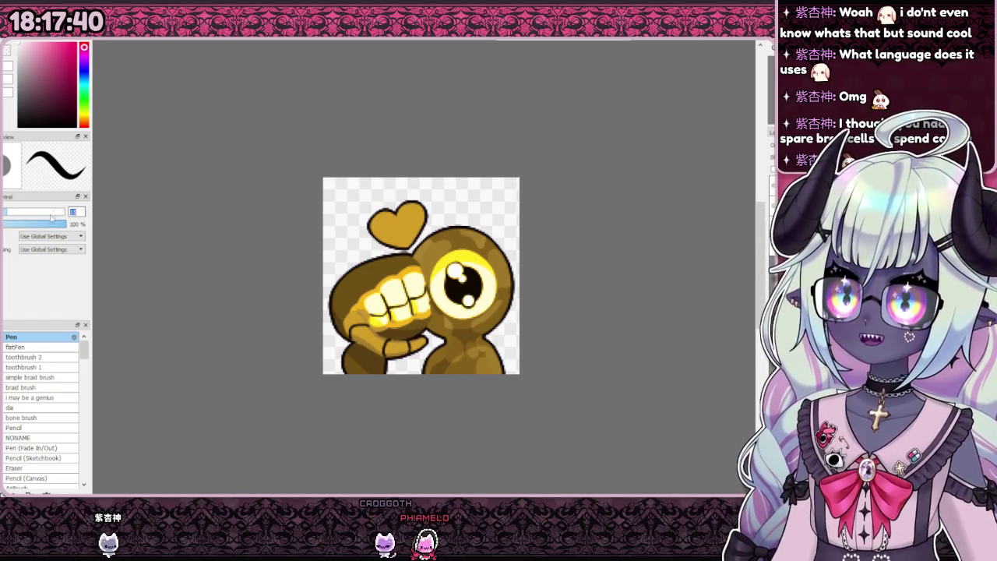
pyautogui.moveTo(382, 217); pyautogui.dragTo(374, 238)
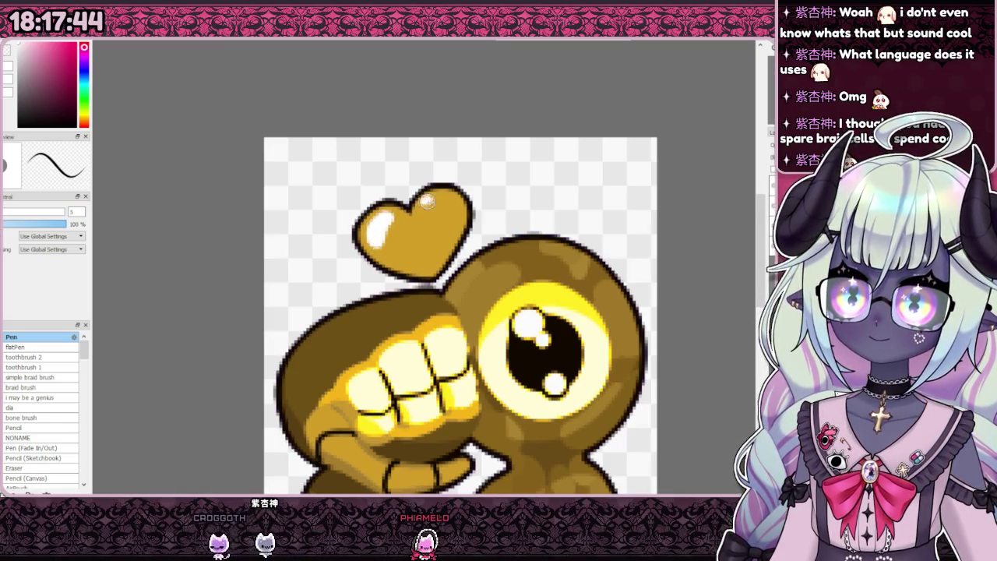
# Paint white highlights along the fist's upper and left edges.
pyautogui.scroll(-2, 421, 203)
pyautogui.scroll(2, 389, 281)
pyautogui.moveTo(345, 278)
pyautogui.mouseDown()
pyautogui.moveTo(421, 245)
pyautogui.moveTo(346, 304)
pyautogui.mouseUp()
pyautogui.moveTo(404, 250); pyautogui.dragTo(345, 303)
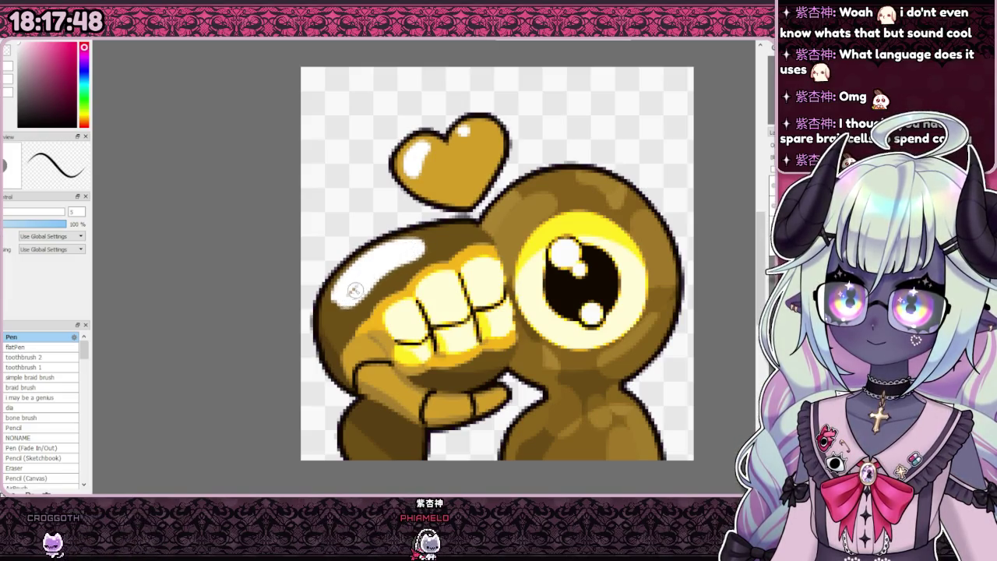
pyautogui.click(334, 333)
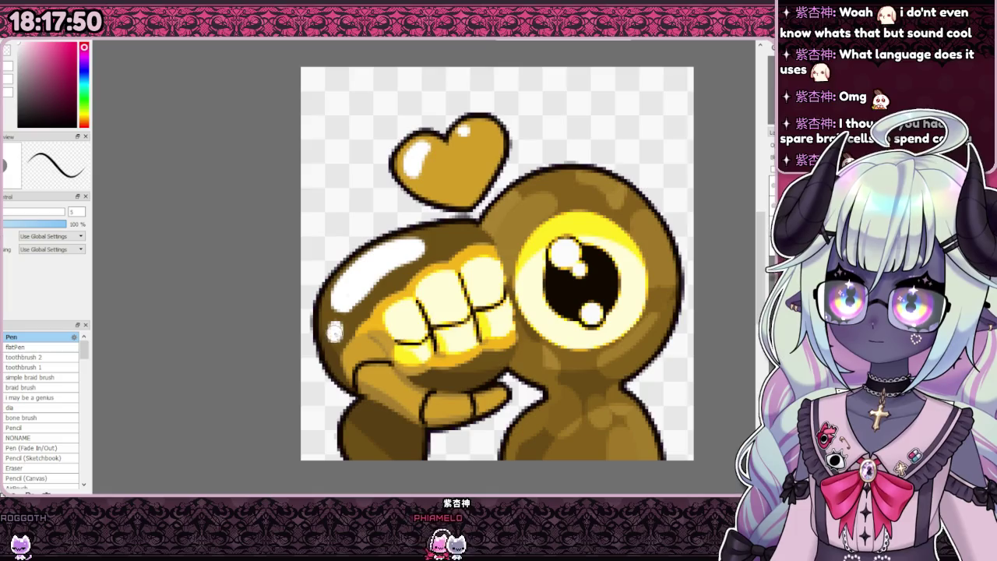
# Add white shine to the cyclops head's upper-left edge and the lower finger.
pyautogui.moveTo(507, 210)
pyautogui.mouseDown()
pyautogui.moveTo(561, 181)
pyautogui.moveTo(503, 226)
pyautogui.mouseUp()
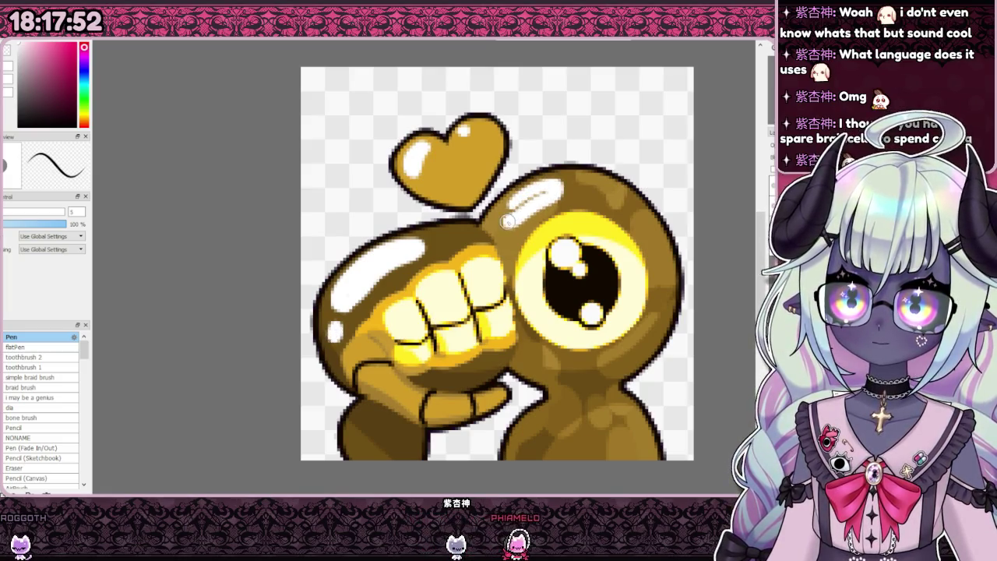
pyautogui.scroll(-2, 540, 193)
pyautogui.scroll(-1, 499, 233)
pyautogui.scroll(4, 450, 289)
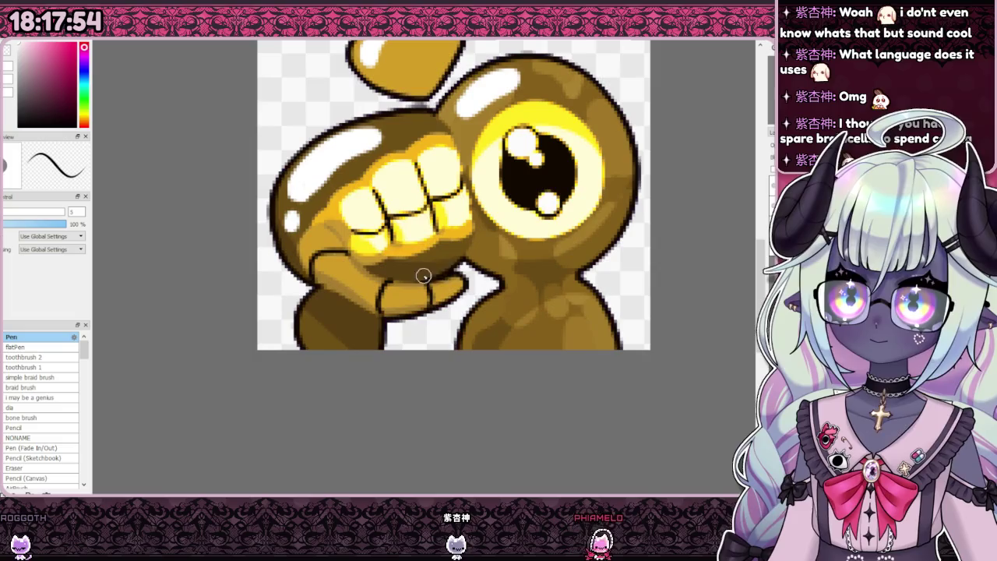
pyautogui.moveTo(392, 310); pyautogui.dragTo(416, 309)
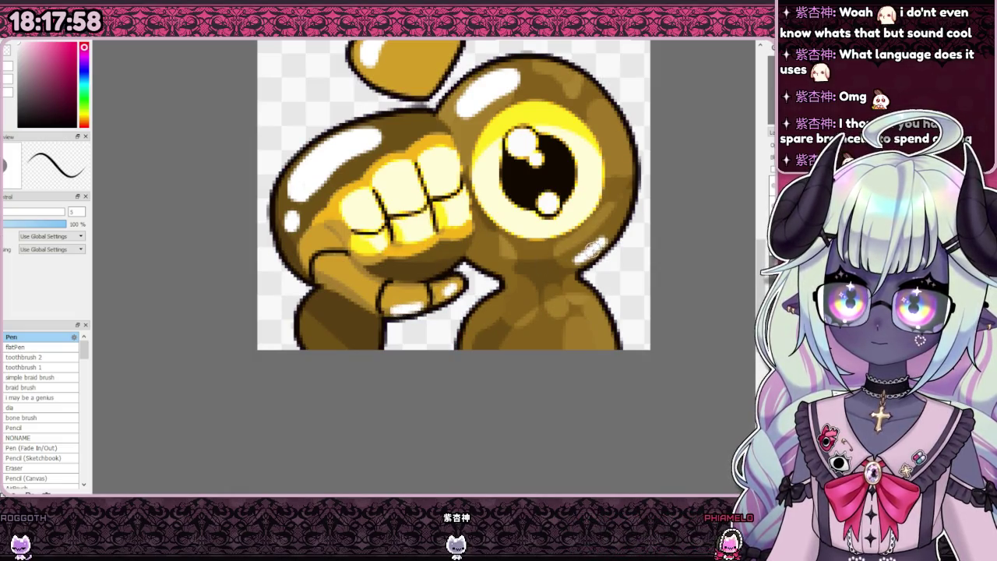
pyautogui.scroll(-3, 546, 249)
pyautogui.scroll(-1, 460, 297)
pyautogui.scroll(1, 460, 304)
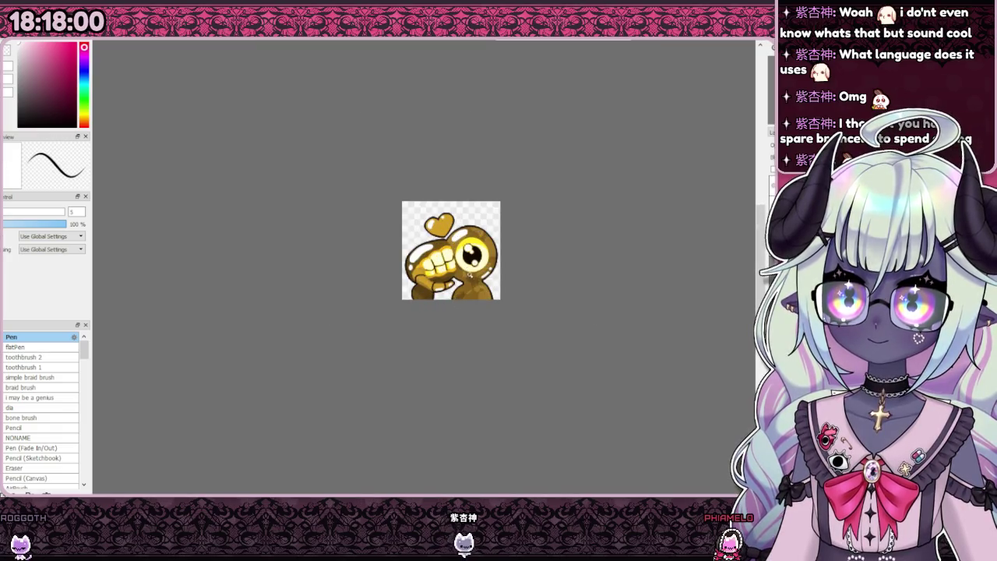
pyautogui.scroll(-1, 459, 311)
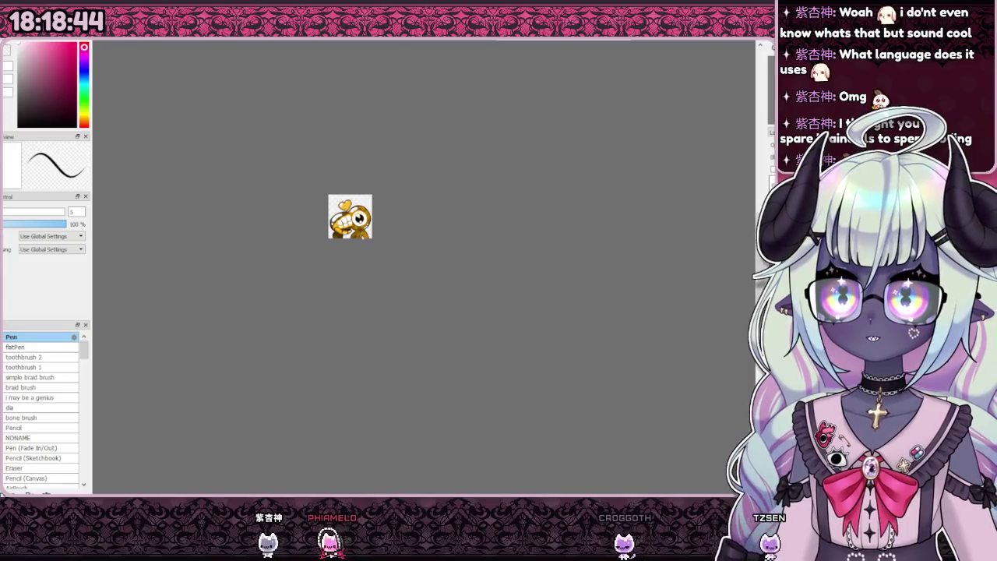
pyautogui.scroll(3, 291, 191)
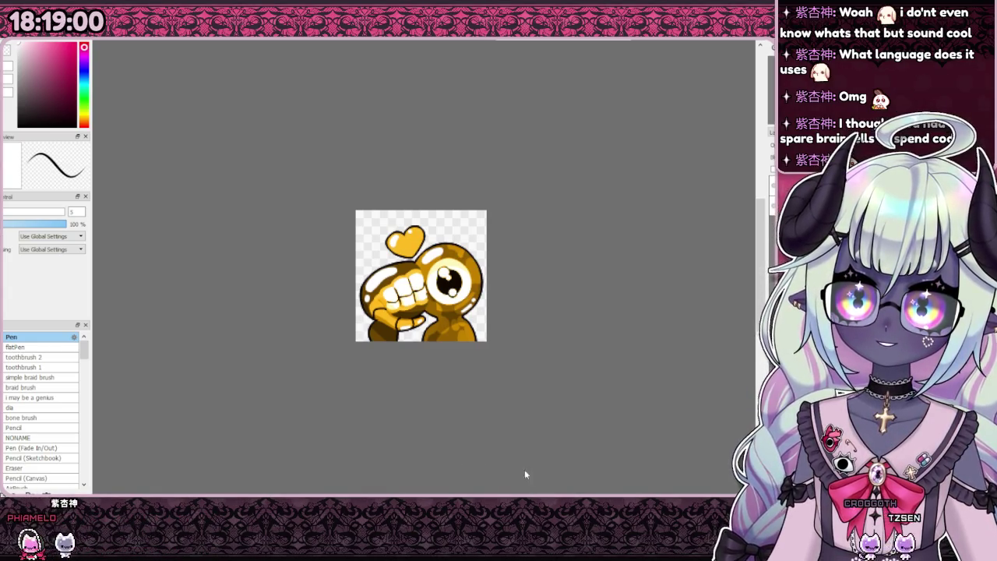
pyautogui.scroll(-2, 452, 312)
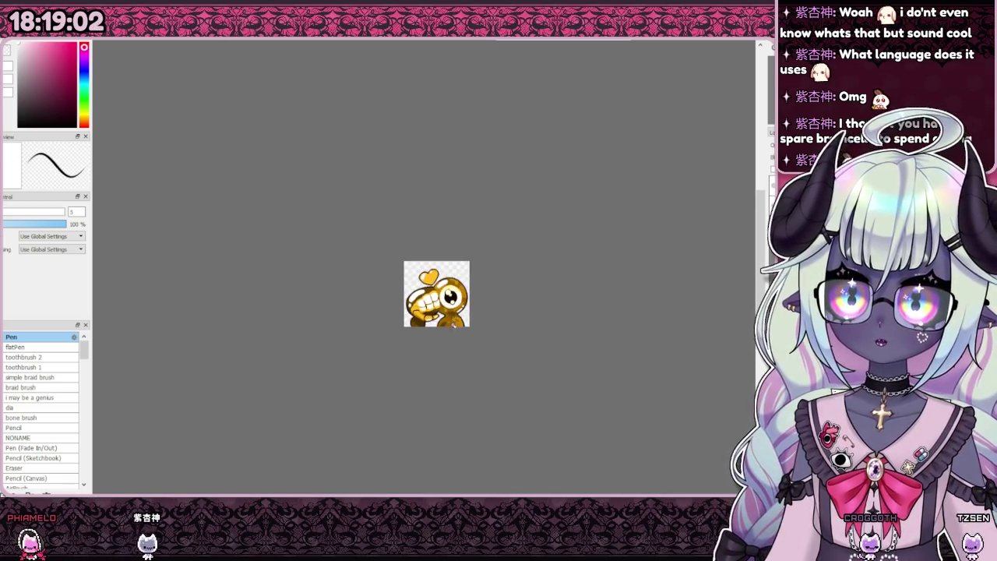
pyautogui.scroll(3, 437, 289)
pyautogui.scroll(-2, 409, 236)
pyautogui.scroll(-1, 410, 237)
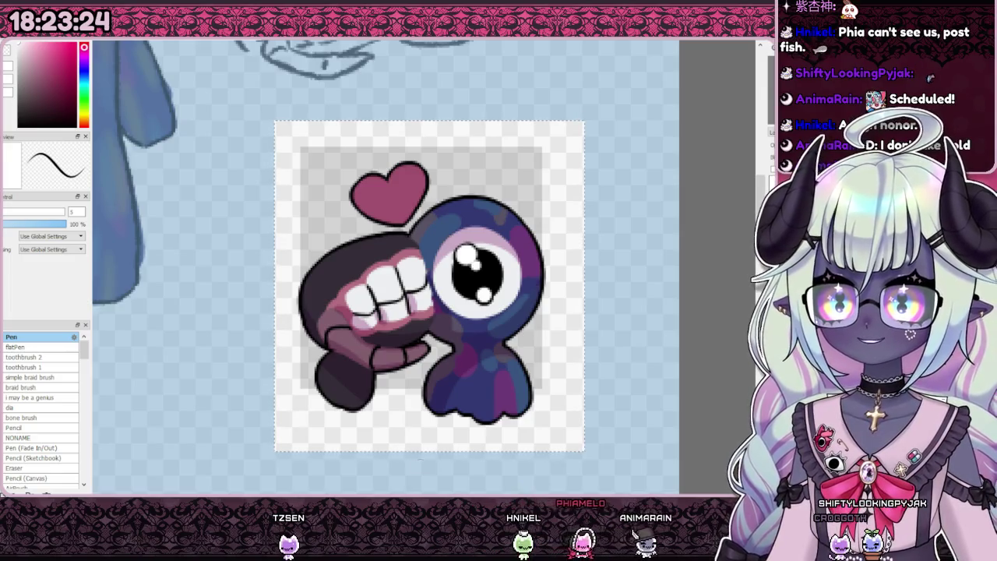
# Zoom the sketch board view around the placed kiss emote.
pyautogui.scroll(-3, 465, 291)
pyautogui.scroll(-2, 475, 293)
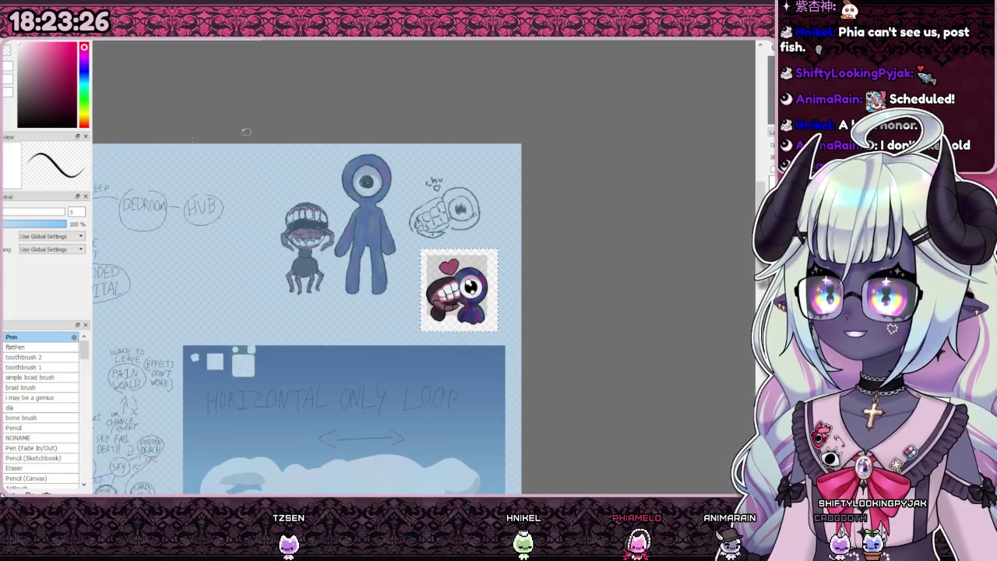
# Zoom out until the whole concept board, with emote, sketches and level mockup, fits the window.
pyautogui.scroll(-2, 195, 138)
pyautogui.scroll(-1, 601, 95)
pyautogui.scroll(1, 601, 96)
pyautogui.scroll(1, 601, 96)
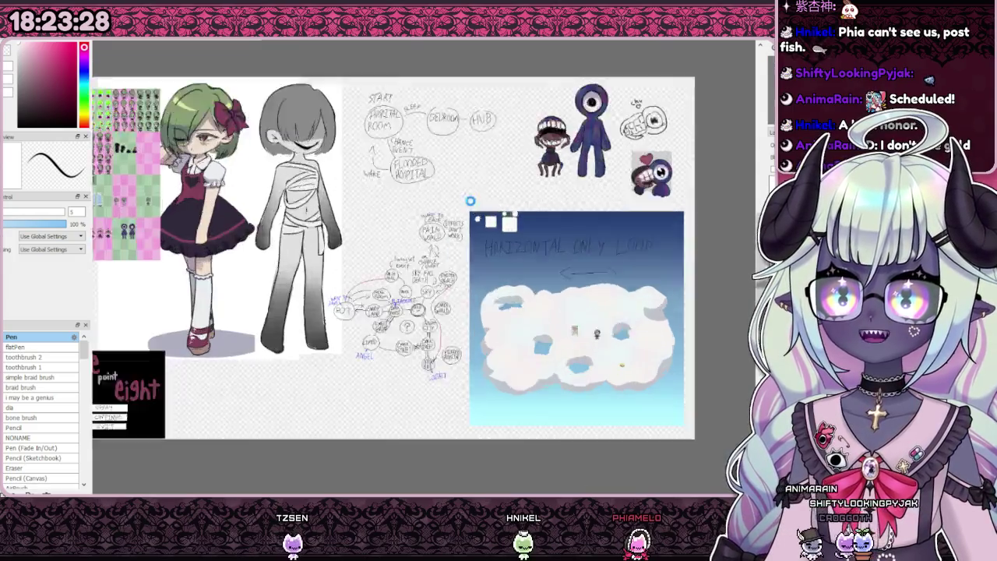
pyautogui.scroll(5, 505, 211)
pyautogui.scroll(-4, 535, 228)
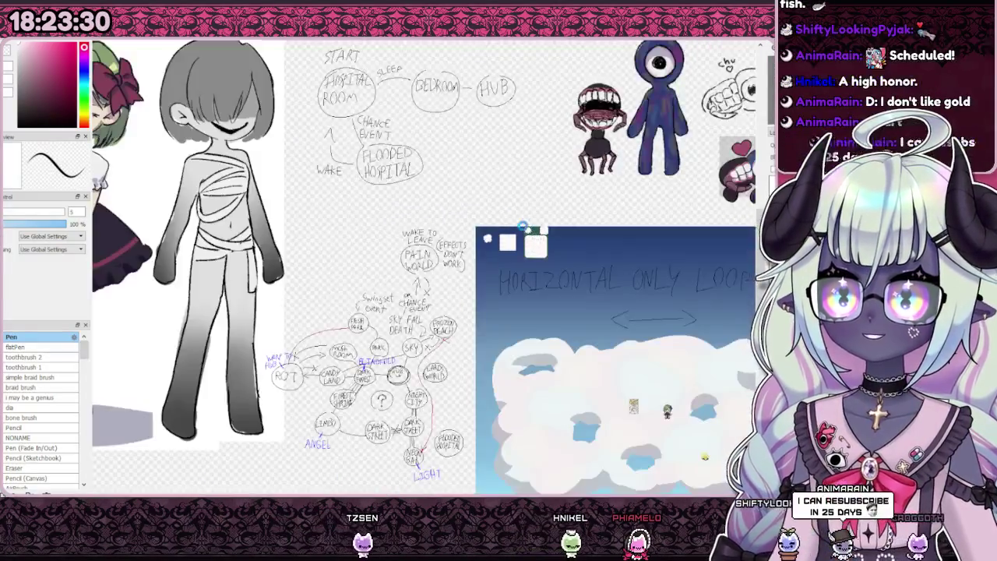
pyautogui.scroll(-2, 535, 228)
pyautogui.scroll(1, 537, 234)
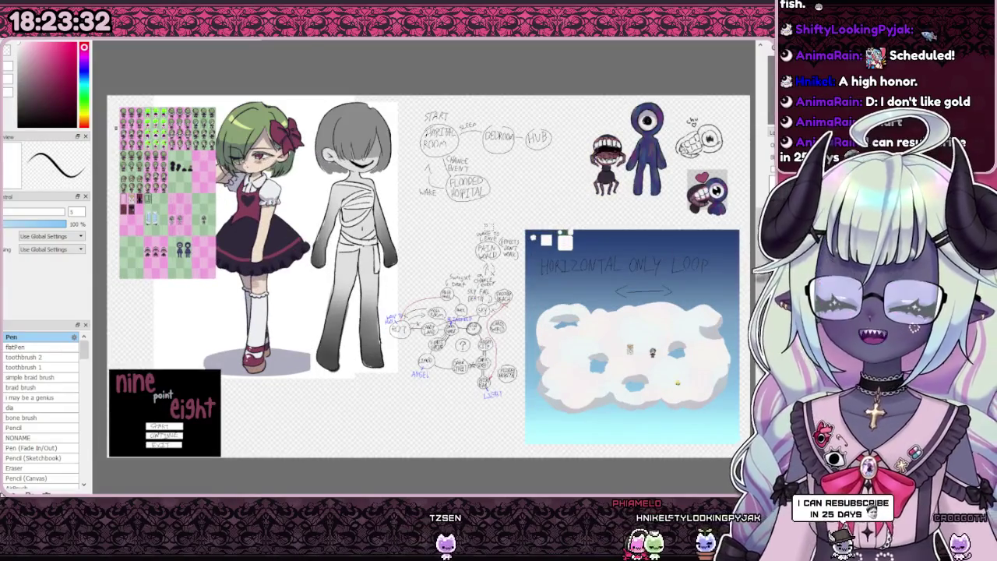
pyautogui.scroll(-1, 429, 276)
pyautogui.scroll(1, 429, 276)
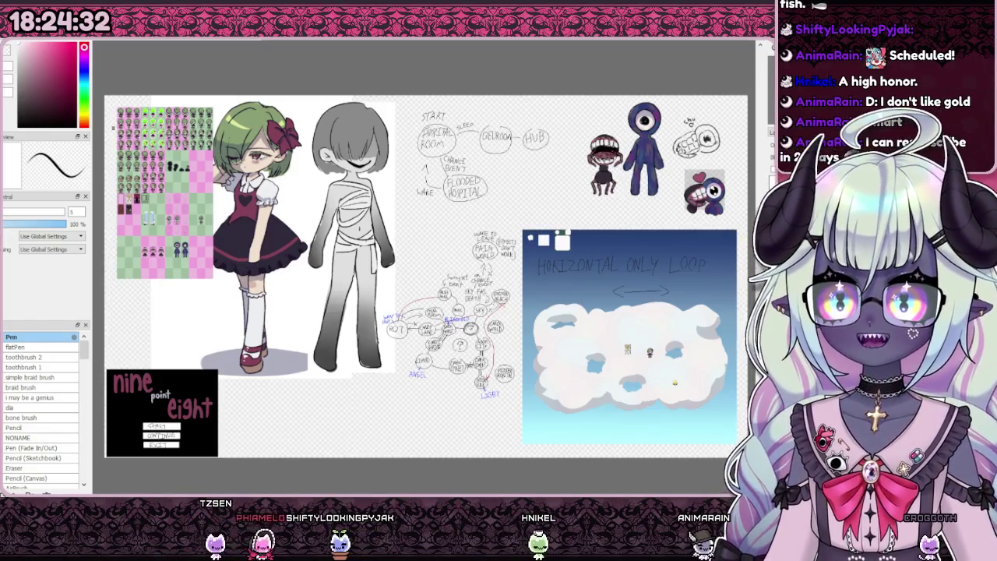
# Scroll the canvas view up on the game-concept reference board.
pyautogui.scroll(3, 678, 257)
pyautogui.scroll(4, 261, 178)
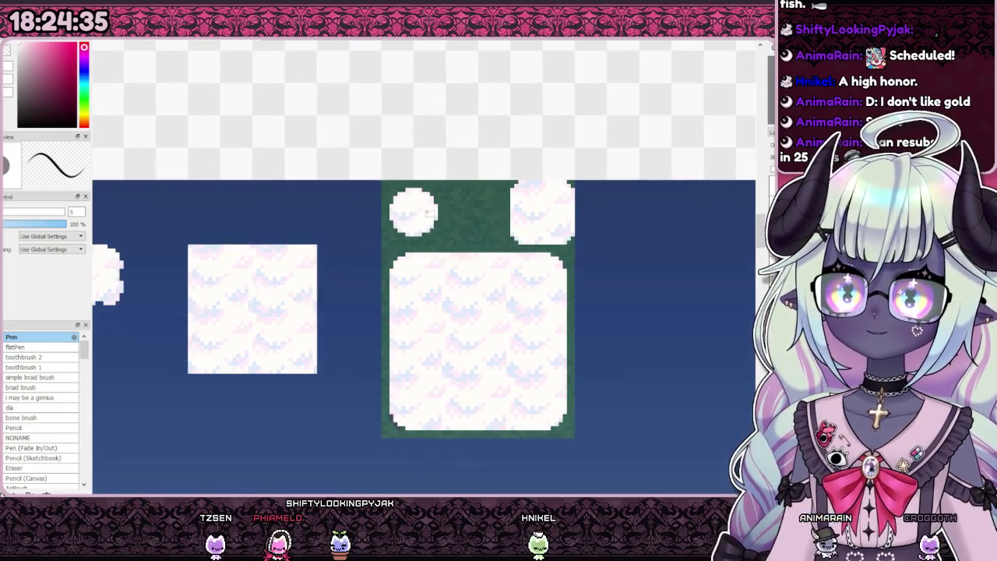
pyautogui.moveTo(385, 178); pyautogui.dragTo(728, 494)
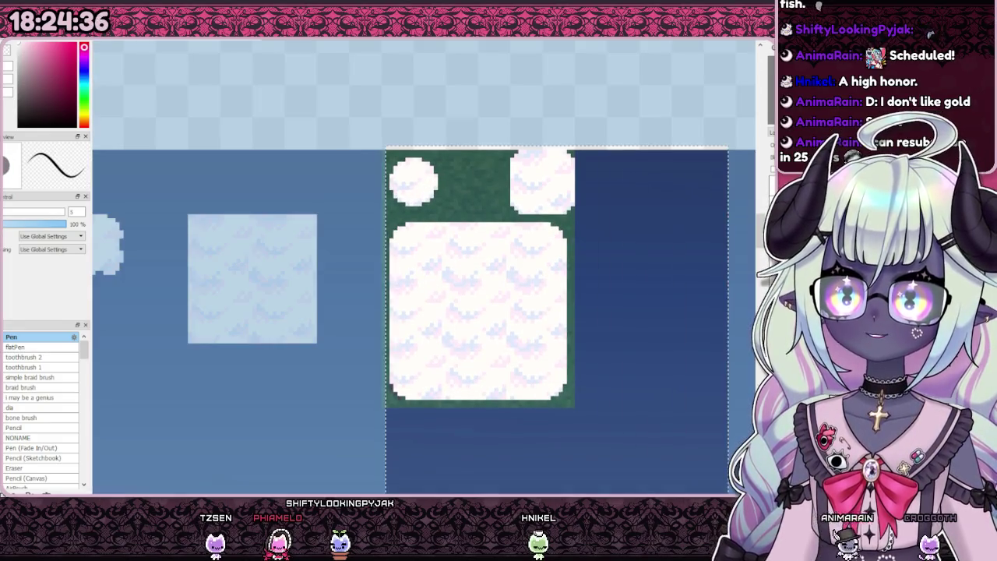
pyautogui.hotkey('ctrl', 'd')
pyautogui.scroll(-3, 373, 144)
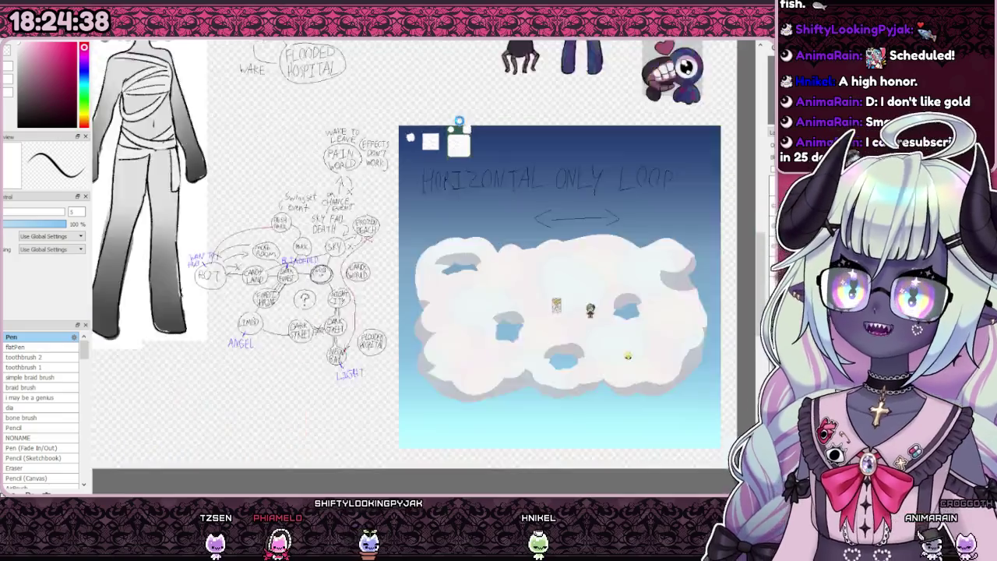
pyautogui.scroll(-2, 350, 117)
pyautogui.scroll(-1, 333, 95)
pyautogui.scroll(2, 192, 120)
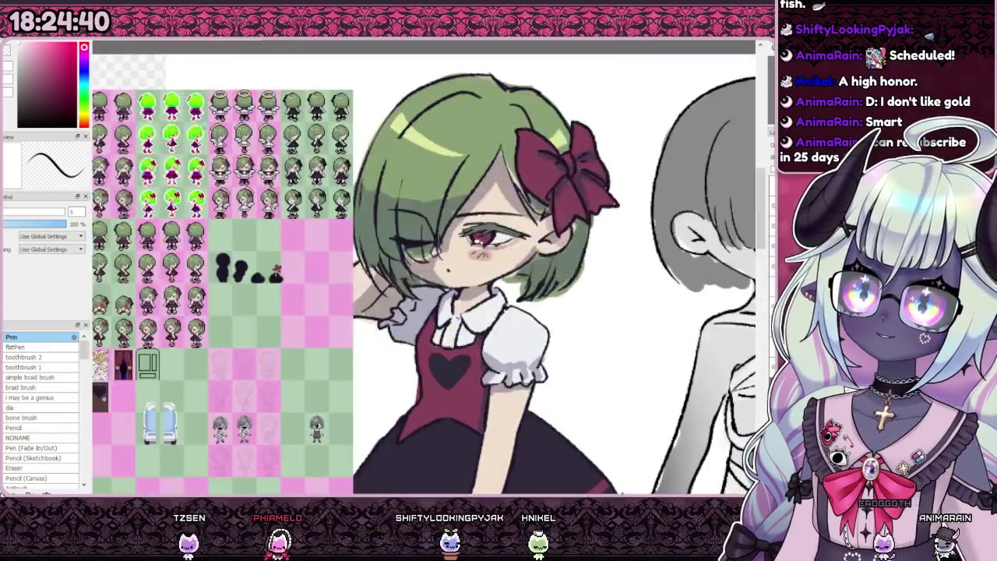
pyautogui.scroll(-2, 281, 152)
pyautogui.scroll(-1, 477, 296)
pyautogui.scroll(3, 514, 172)
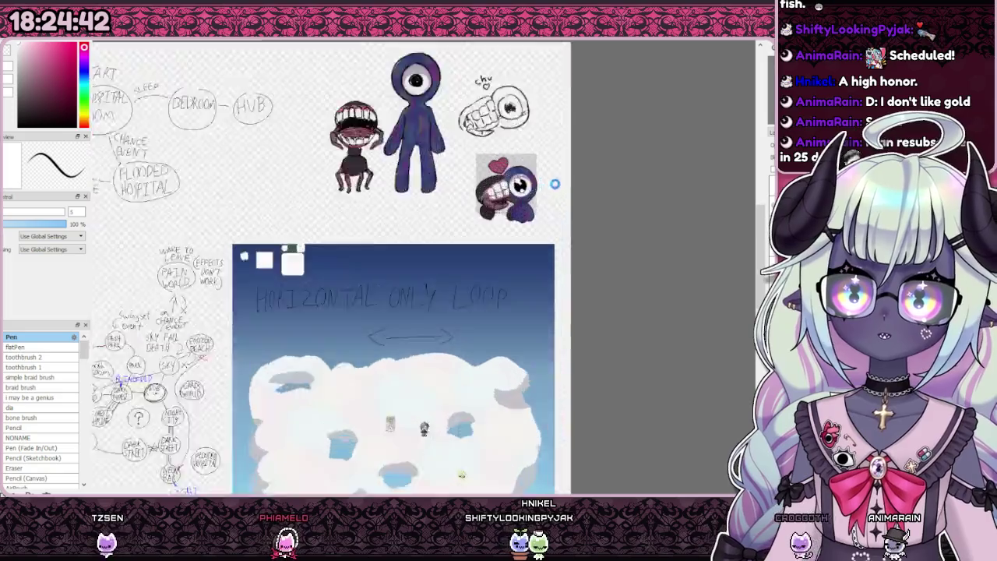
pyautogui.scroll(3, 499, 195)
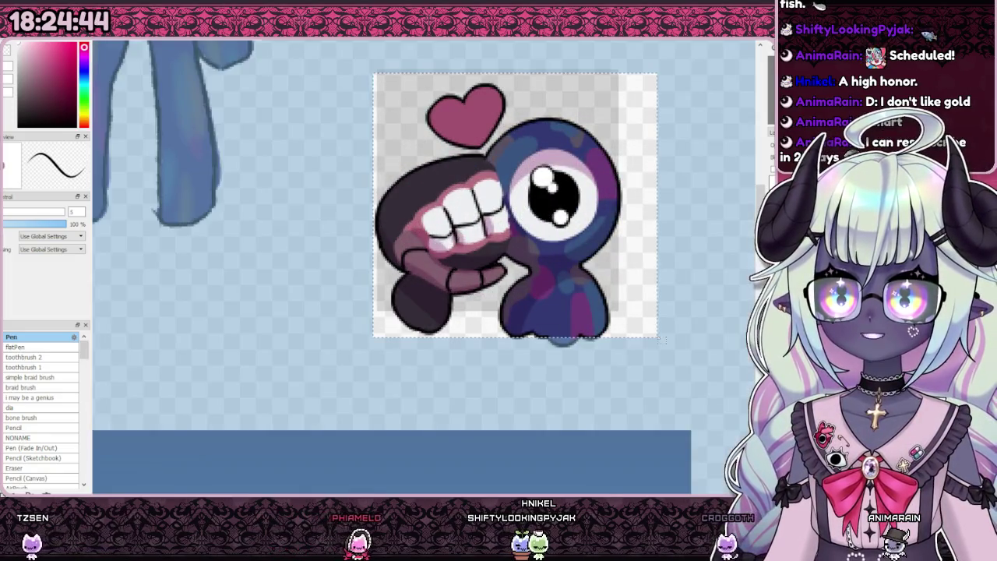
pyautogui.scroll(-5, 613, 255)
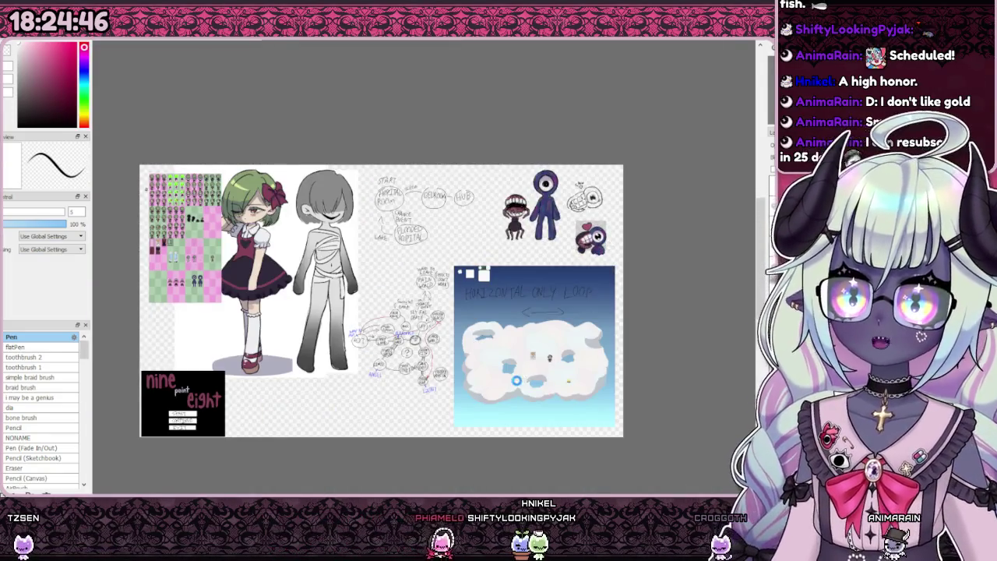
pyautogui.scroll(3, 517, 381)
pyautogui.scroll(-2, 517, 380)
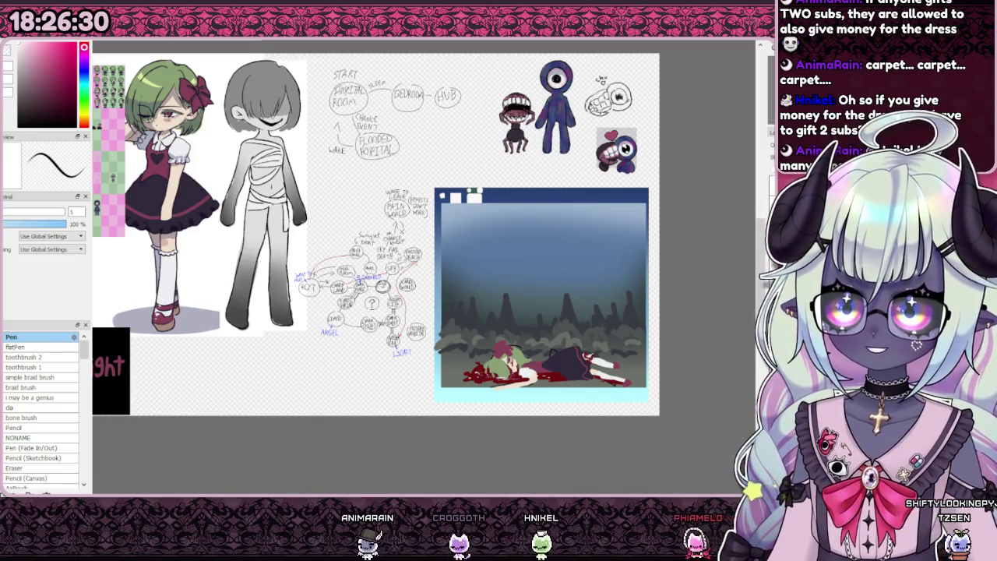
# Zoom out to see the whole board, then zoom back in to fill the window.
pyautogui.hotkey('ctrl', '-')
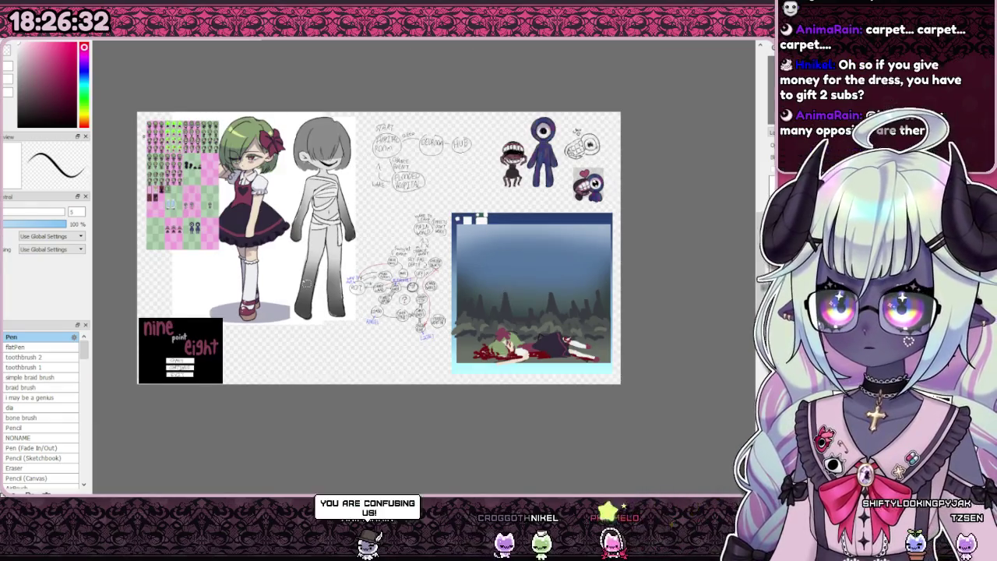
pyautogui.hotkey('ctrl', '+')
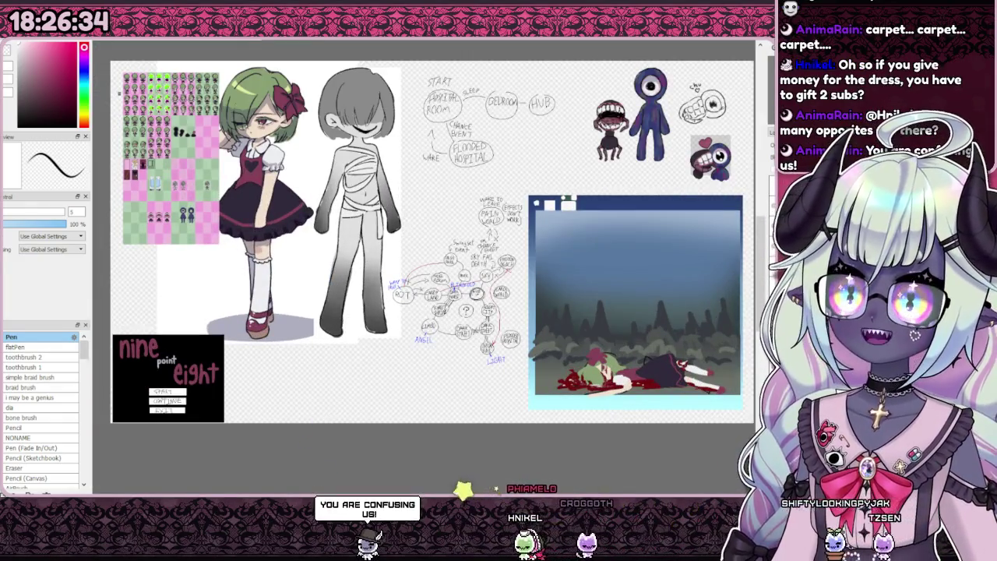